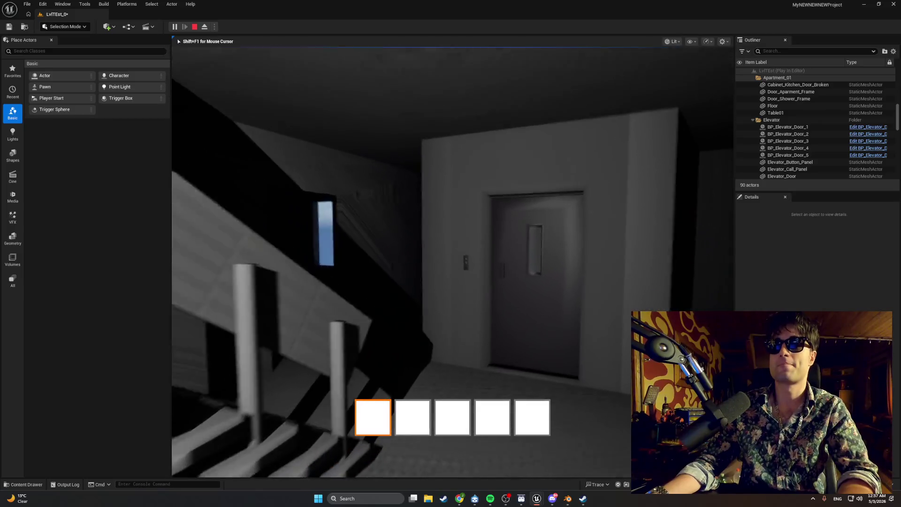
Call the elevator, back away as its door opens, then screenshot the game view
{"action": "key", "text": "e"}
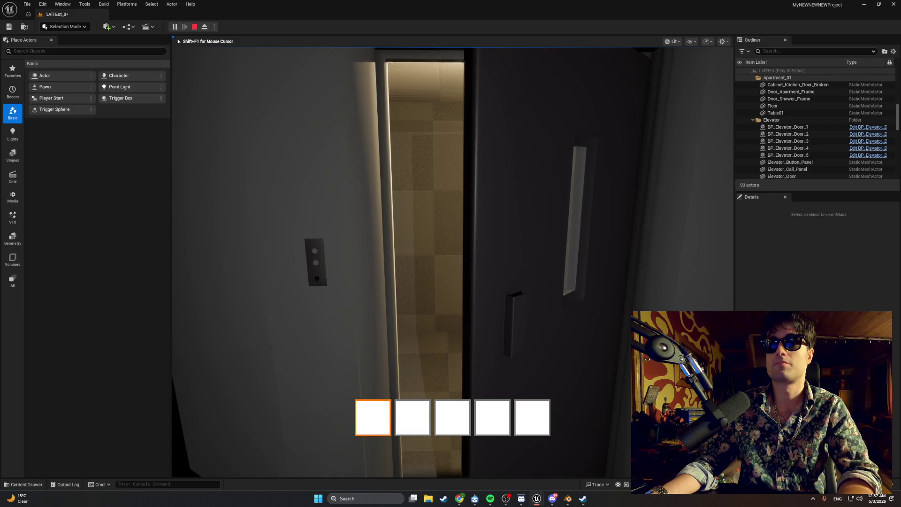
{"action": "key", "text": "s"}
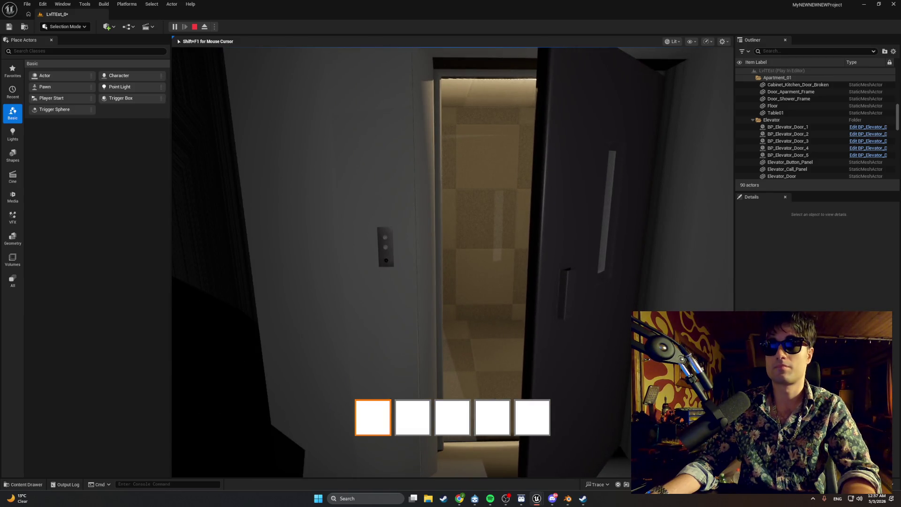
{"action": "key", "text": "super+shift+s"}
{"action": "mouse_move", "coordinate": [661, 455]}
{"action": "left_mouse_down"}
{"action": "mouse_move", "coordinate": [254, 145]}
{"action": "mouse_move", "coordinate": [232, 52]}
{"action": "left_mouse_up"}
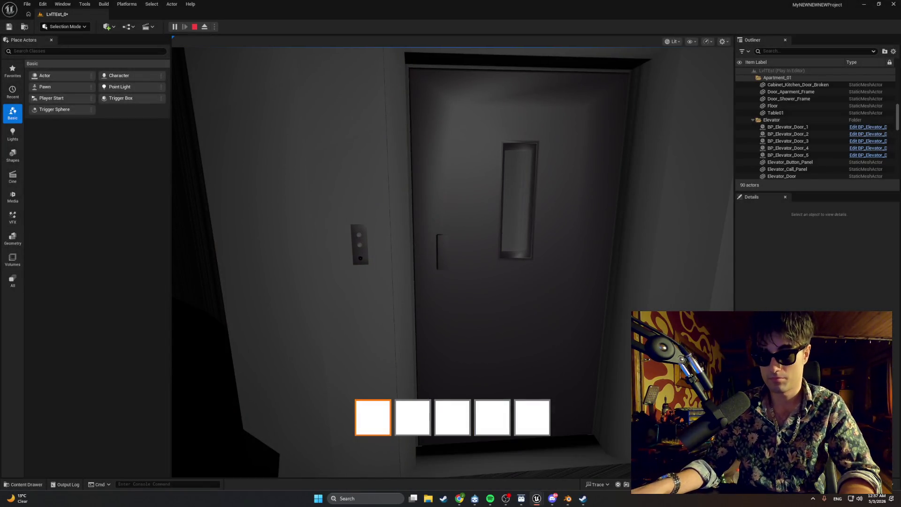
{"action": "key", "text": "alt+Tab"}
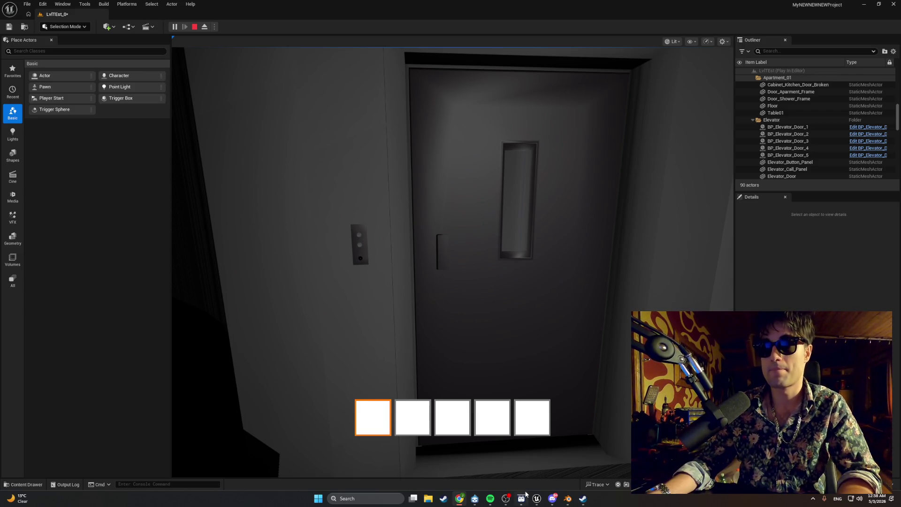
Stop play mode, screenshot the Accessed None error on ElevatorRef, and close the Message Log
{"action": "left_click", "coordinate": [550, 474]}
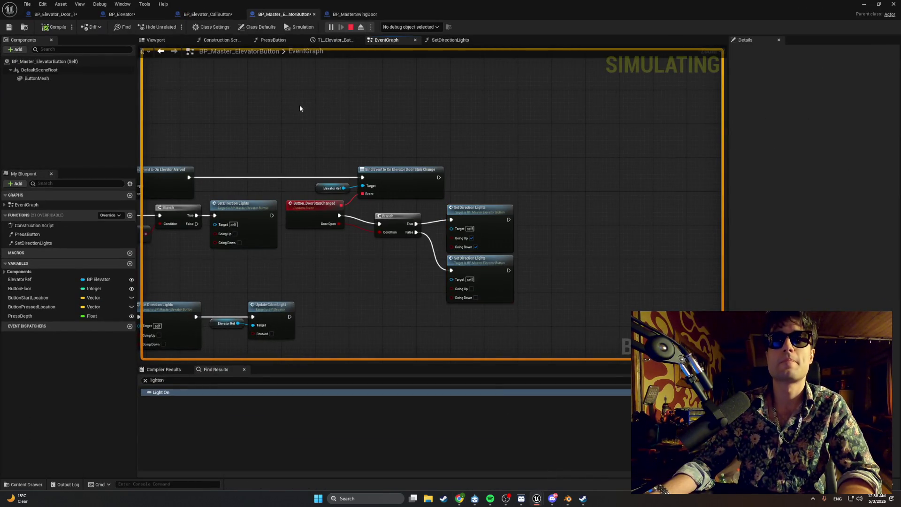
{"action": "key", "text": "Escape"}
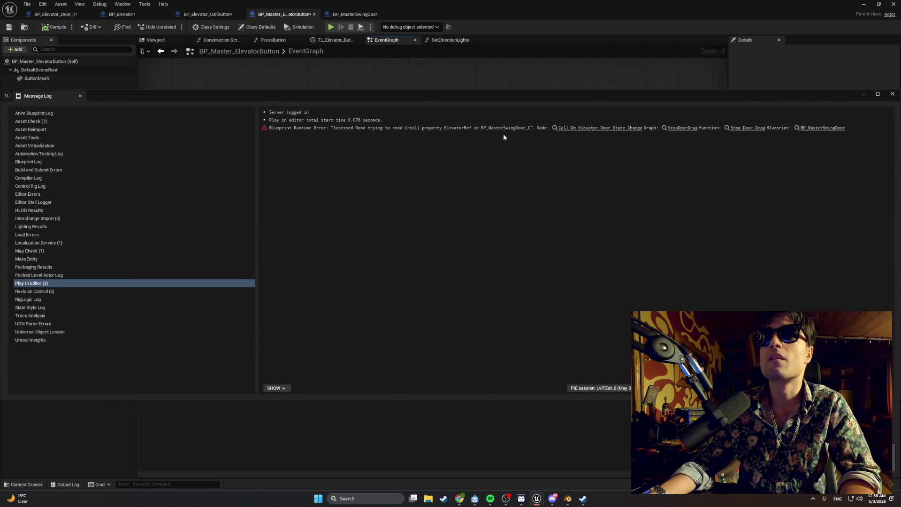
{"action": "key", "text": "super+shift+s"}
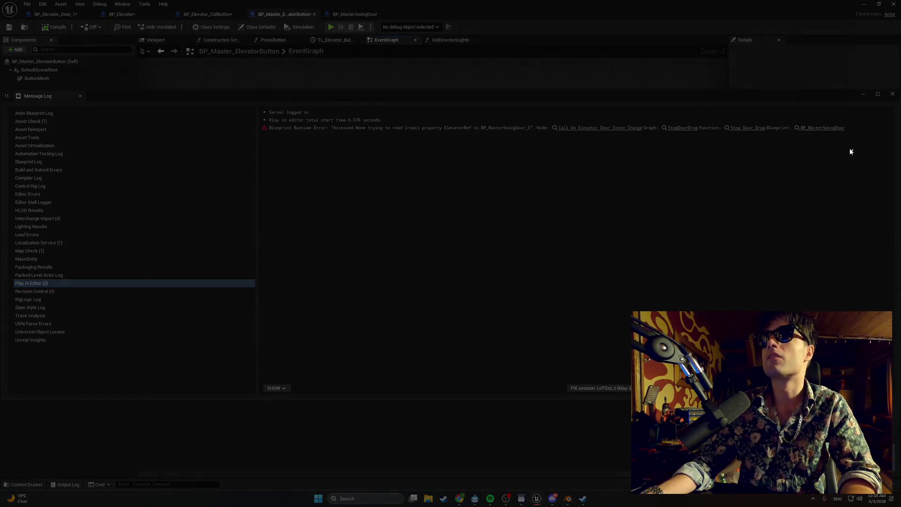
{"action": "left_click_drag", "start_coordinate": [853, 150], "coordinate": [230, 86]}
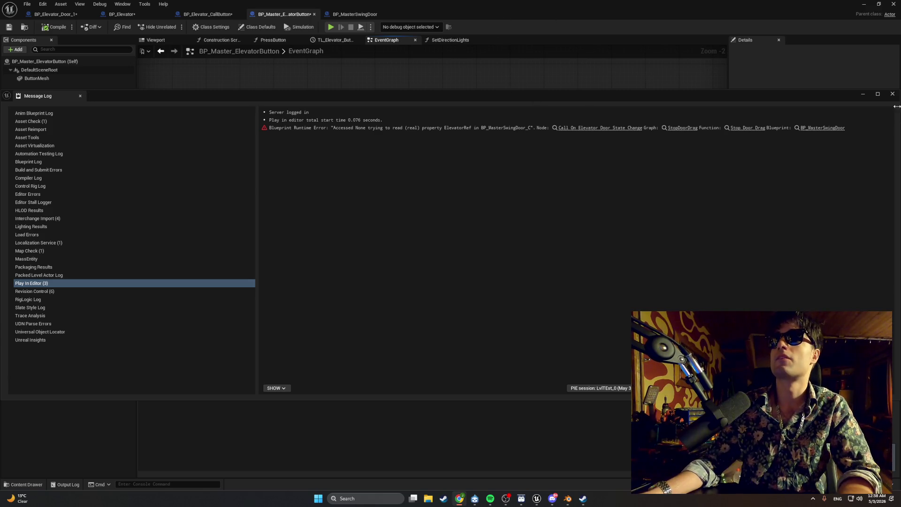
{"action": "left_click", "coordinate": [892, 94]}
Pan the elevator button's EventGraph and marquee-select the Branch, Set Direction Lights and door-state nodes
{"action": "mouse_move", "coordinate": [501, 252]}
{"action": "left_mouse_down"}
{"action": "mouse_move", "coordinate": [644, 188]}
{"action": "mouse_move", "coordinate": [548, 181]}
{"action": "left_mouse_up"}
{"action": "left_click_drag", "start_coordinate": [649, 301], "coordinate": [554, 202]}
{"action": "scroll", "coordinate": [505, 244], "scroll_direction": "down", "scroll_amount": 1}
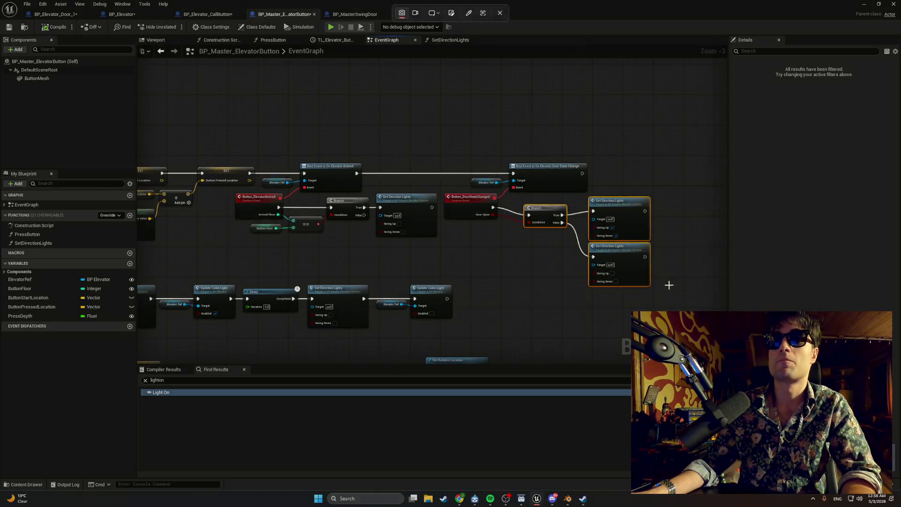
{"action": "mouse_move", "coordinate": [677, 298]}
{"action": "left_mouse_down"}
{"action": "mouse_move", "coordinate": [390, 145]}
{"action": "mouse_move", "coordinate": [209, 112]}
{"action": "mouse_move", "coordinate": [205, 121]}
{"action": "left_mouse_up"}
{"action": "left_click", "coordinate": [610, 402]}
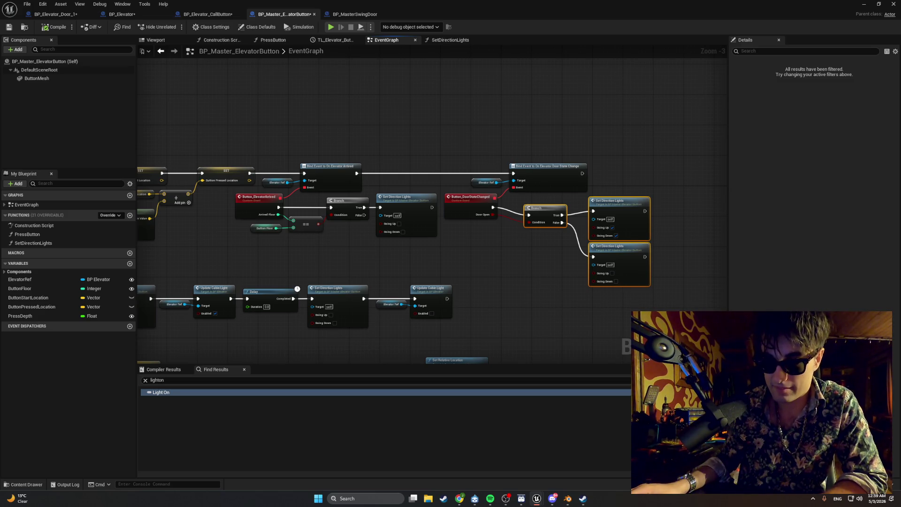
{"action": "key", "text": "alt+Tab"}
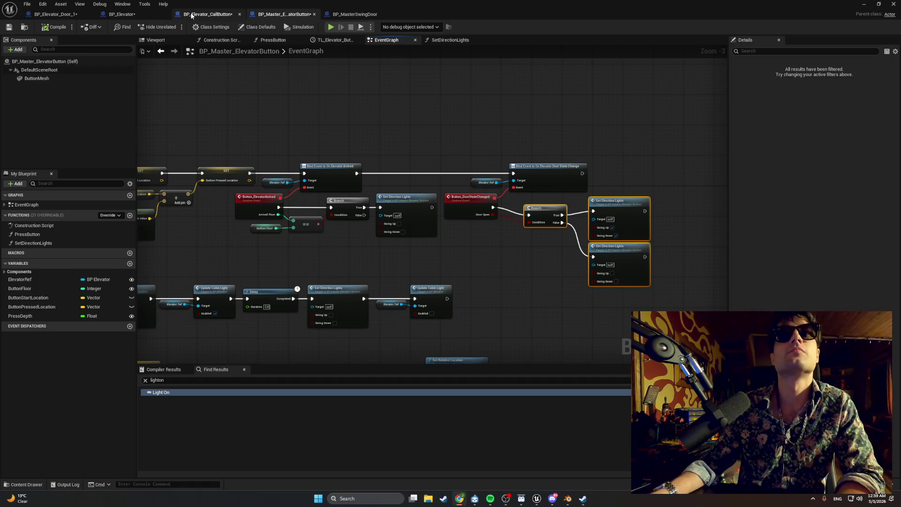
In BP_MasterSwingDoor's StopDoorDrag, add a Print String after the upper dispatcher call
{"action": "left_click", "coordinate": [341, 15]}
{"action": "left_click_drag", "start_coordinate": [394, 116], "coordinate": [207, 124]}
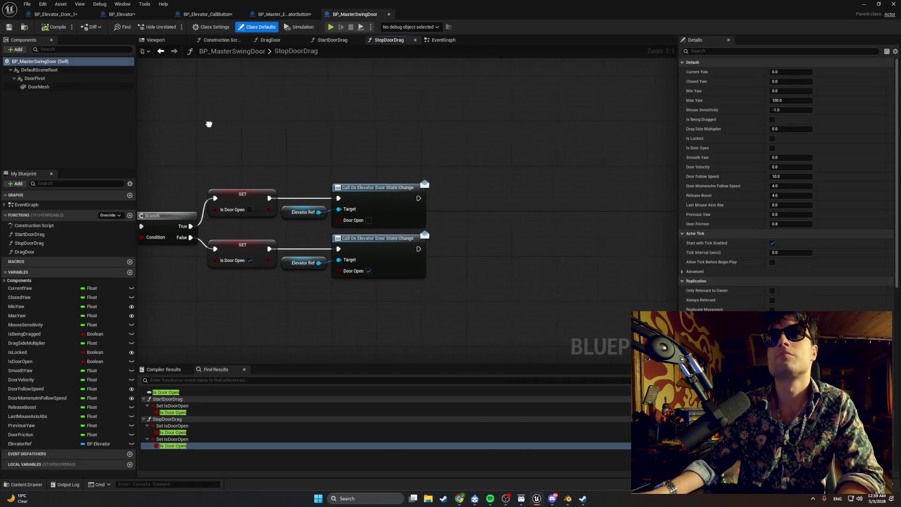
{"action": "right_click", "coordinate": [467, 195]}
{"action": "type", "text": "prin"}
{"action": "key", "text": "Return"}
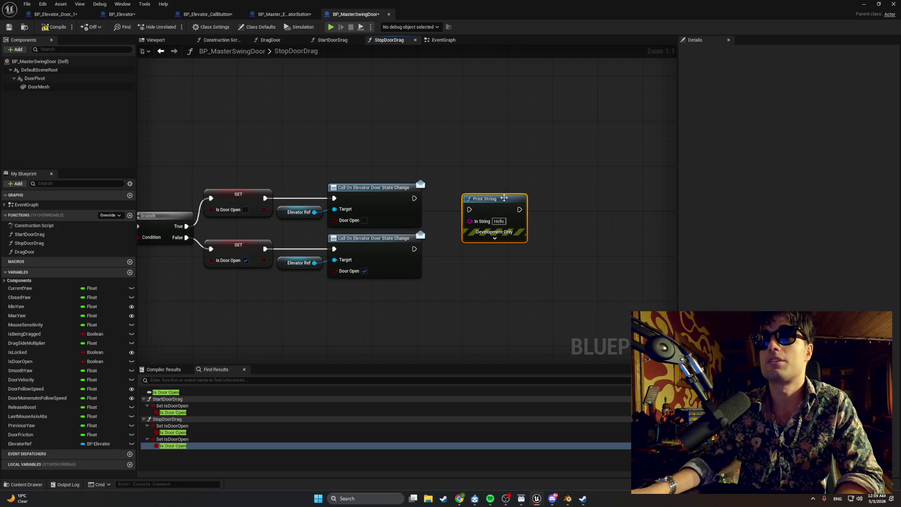
{"action": "left_click_drag", "start_coordinate": [488, 197], "coordinate": [464, 186]}
{"action": "left_click_drag", "start_coordinate": [414, 198], "coordinate": [452, 198]}
{"action": "key", "text": "Escape"}
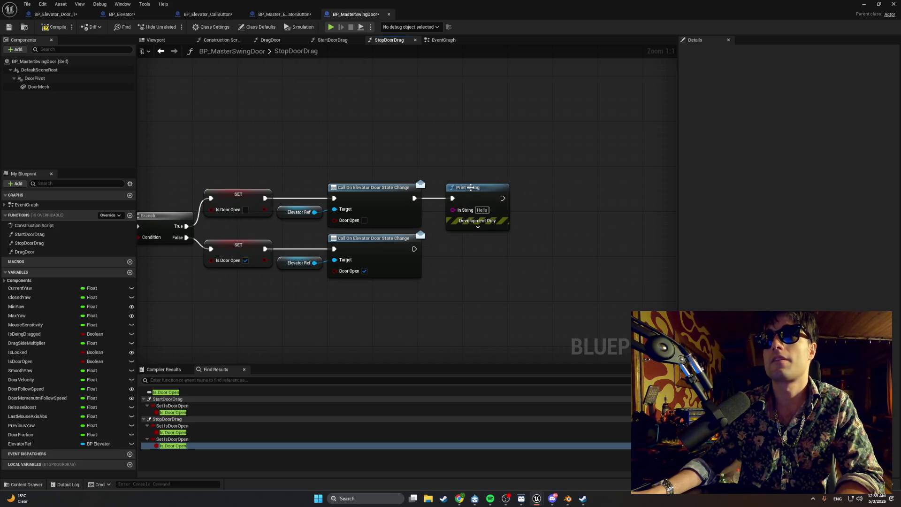
{"action": "left_click", "coordinate": [467, 188]}
Duplicate the Print String and wire it after the lower dispatcher call
{"action": "key", "text": "ctrl+c"}
{"action": "key", "text": "ctrl+v"}
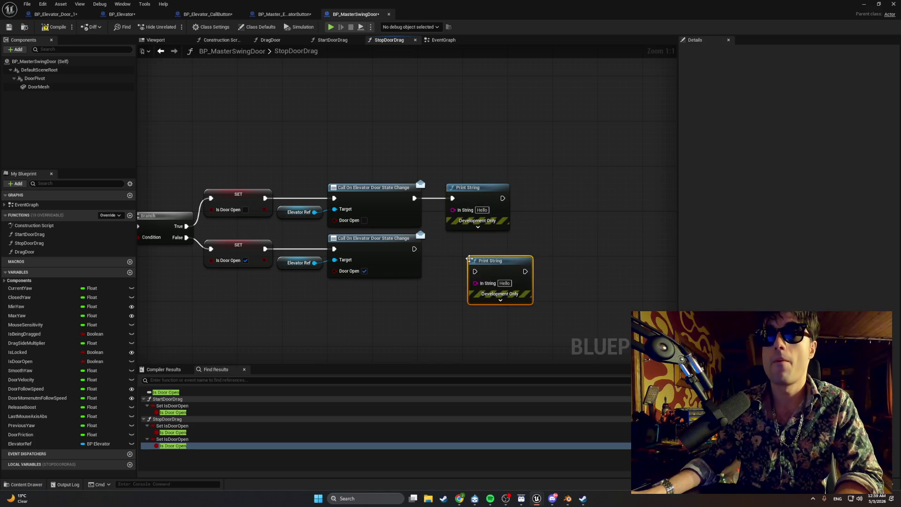
{"action": "mouse_move", "coordinate": [470, 261]}
{"action": "left_mouse_down"}
{"action": "mouse_move", "coordinate": [445, 246]}
{"action": "mouse_move", "coordinate": [430, 254]}
{"action": "mouse_move", "coordinate": [447, 255]}
{"action": "left_mouse_up"}
{"action": "left_click", "coordinate": [483, 210]}
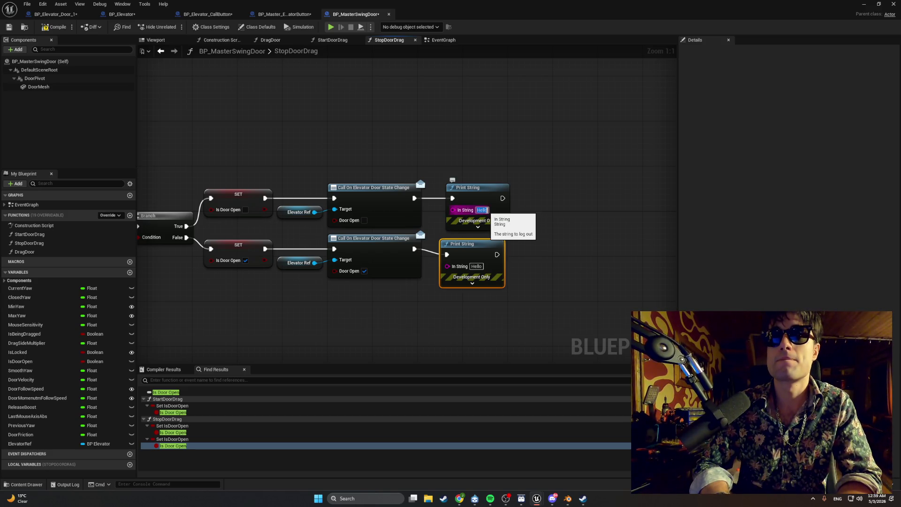
Set the upper Print String's text to 'dispacher set to false'
{"action": "type", "text": "dis"}
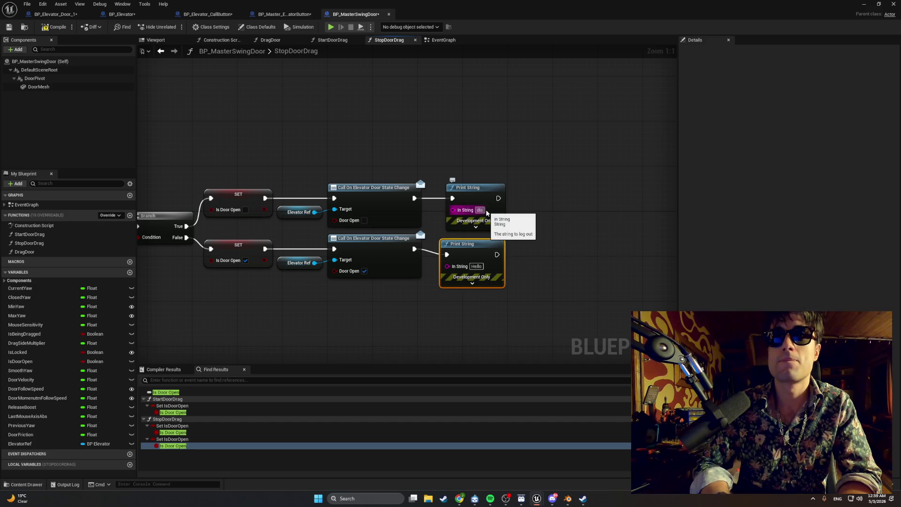
{"action": "type", "text": "pac"}
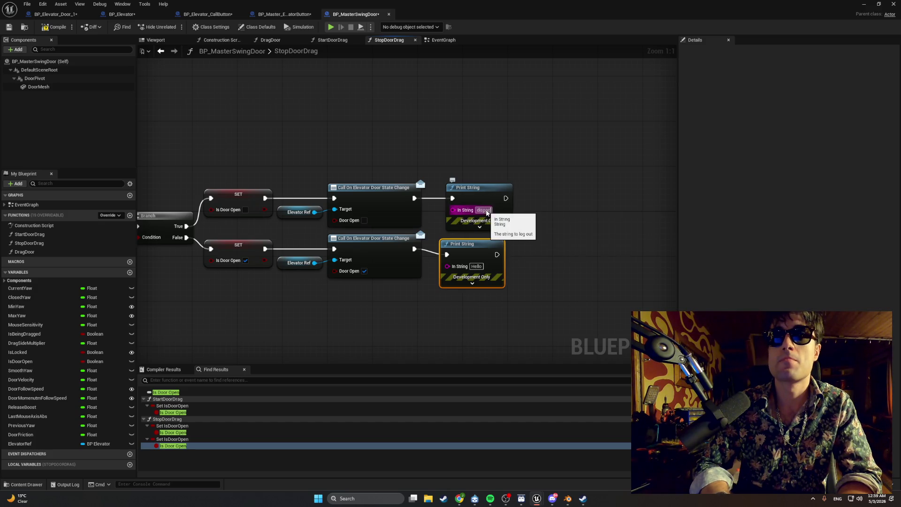
{"action": "type", "text": "her set t"}
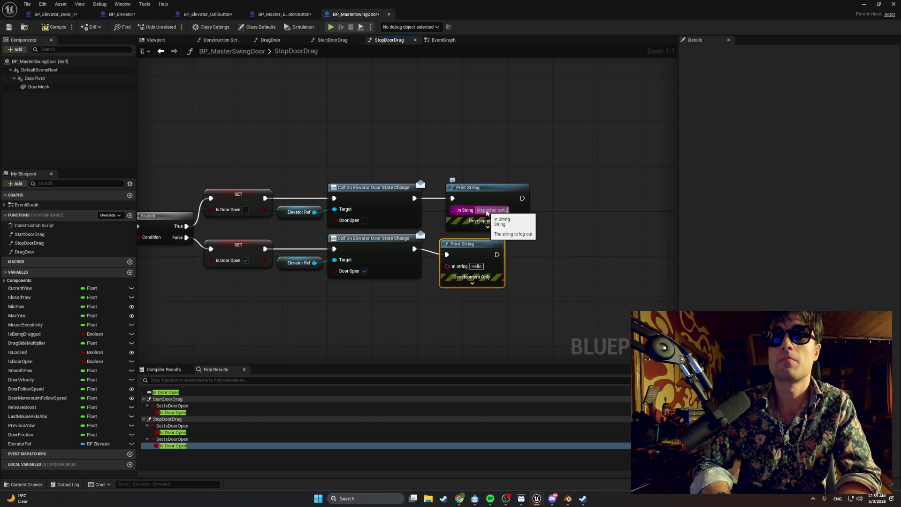
{"action": "key", "text": "shift+Return"}
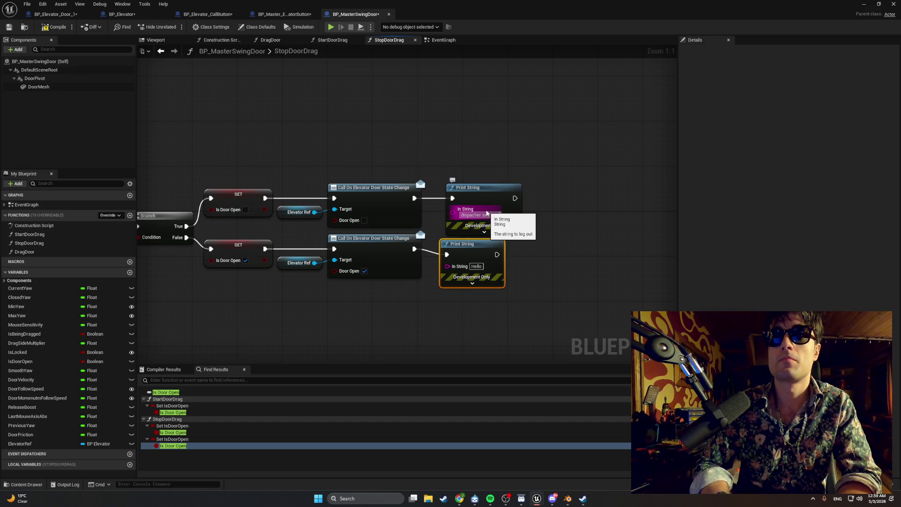
{"action": "key", "text": "Return"}
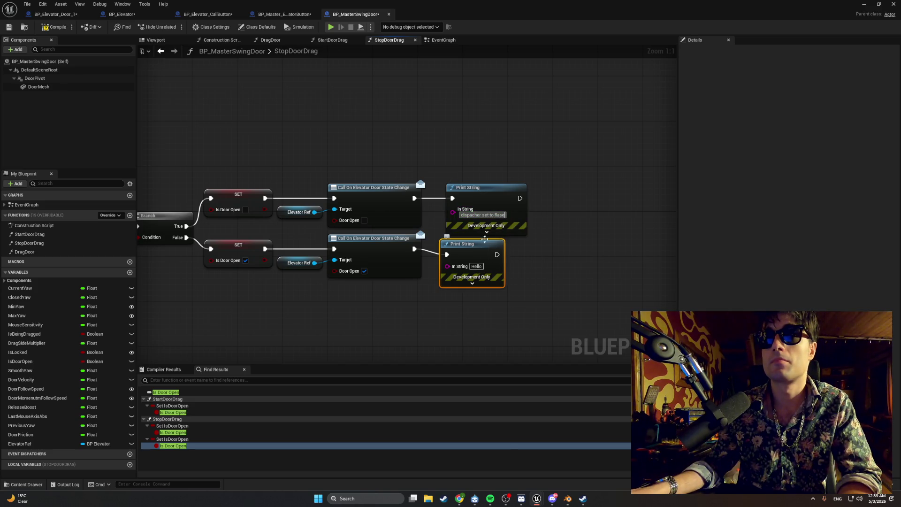
{"action": "key", "text": "BackSpace"}
{"action": "key", "text": "BackSpace"}
{"action": "key", "text": "BackSpace"}
{"action": "type", "text": "alse"}
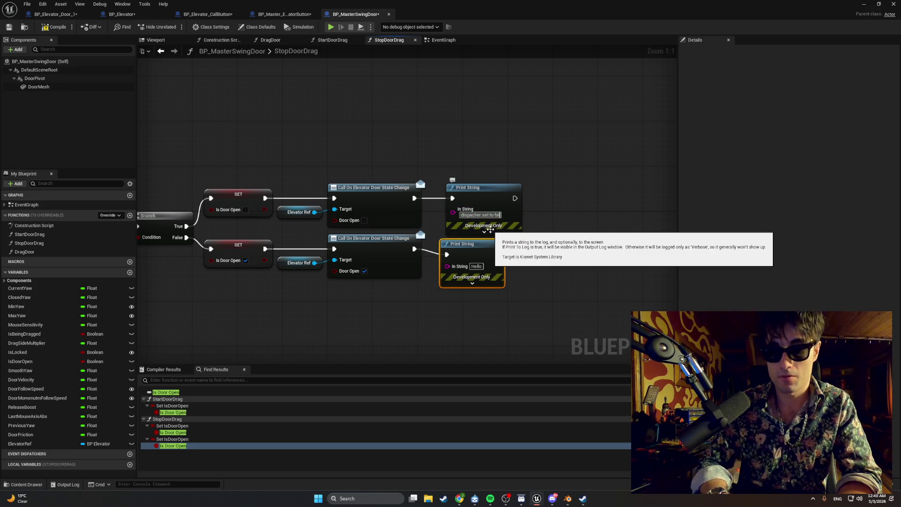
Set the lower Print String's text to 'Dispacher set to true' and compile
{"action": "left_click", "coordinate": [477, 266]}
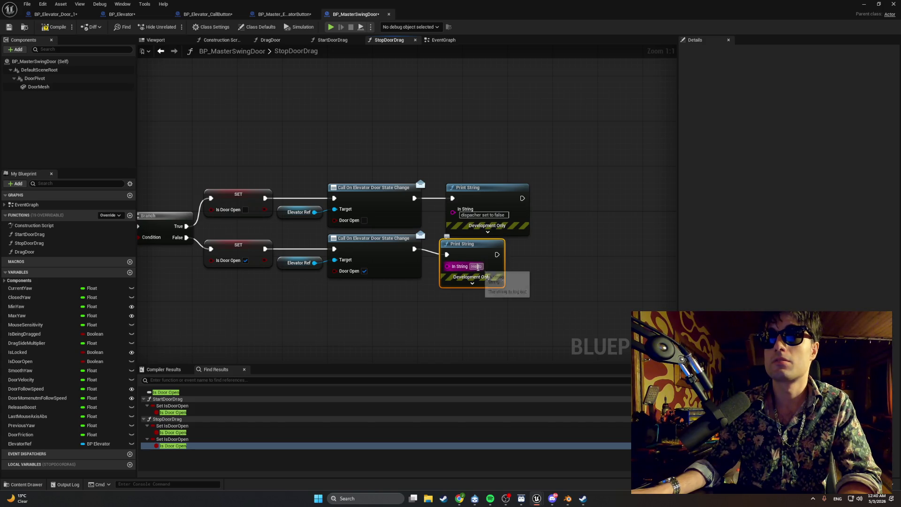
{"action": "type", "text": "Dispached"}
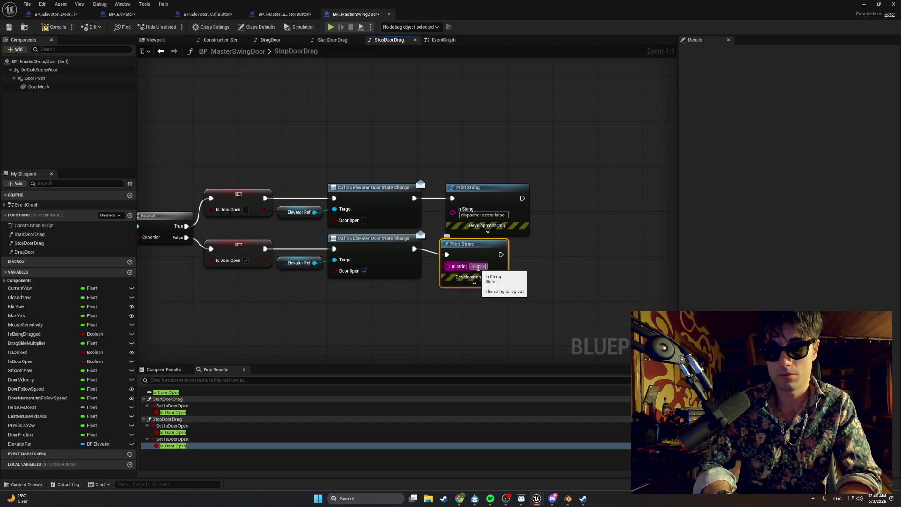
{"action": "key", "text": "BackSpace"}
{"action": "type", "text": "r"}
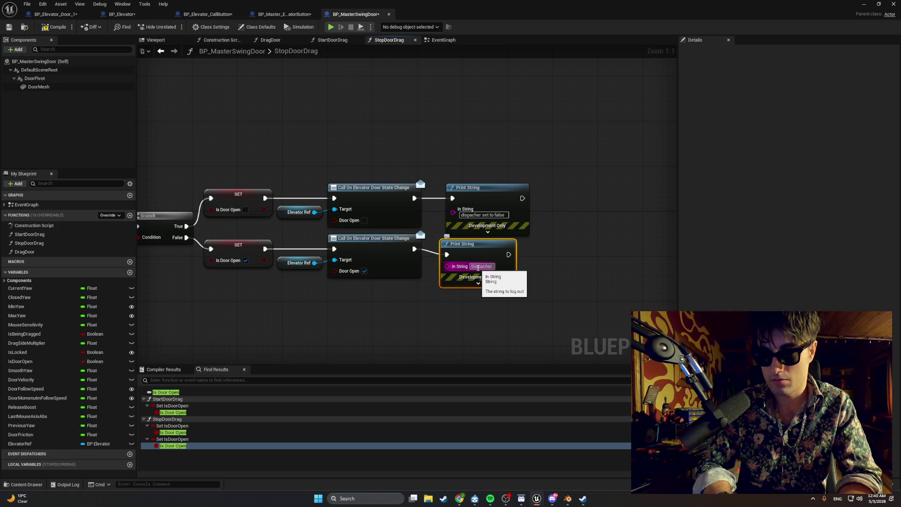
{"action": "type", "text": " set to true"}
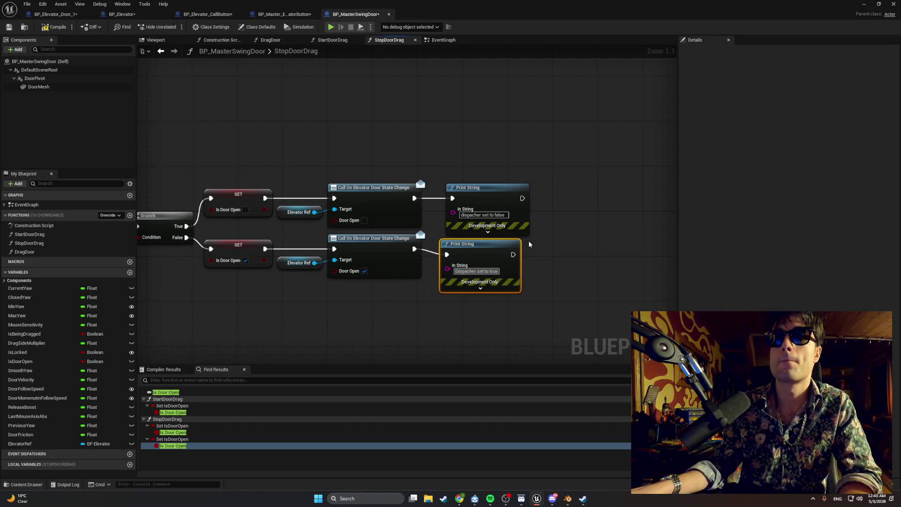
{"action": "left_click", "coordinate": [547, 227]}
{"action": "left_click", "coordinate": [47, 28]}
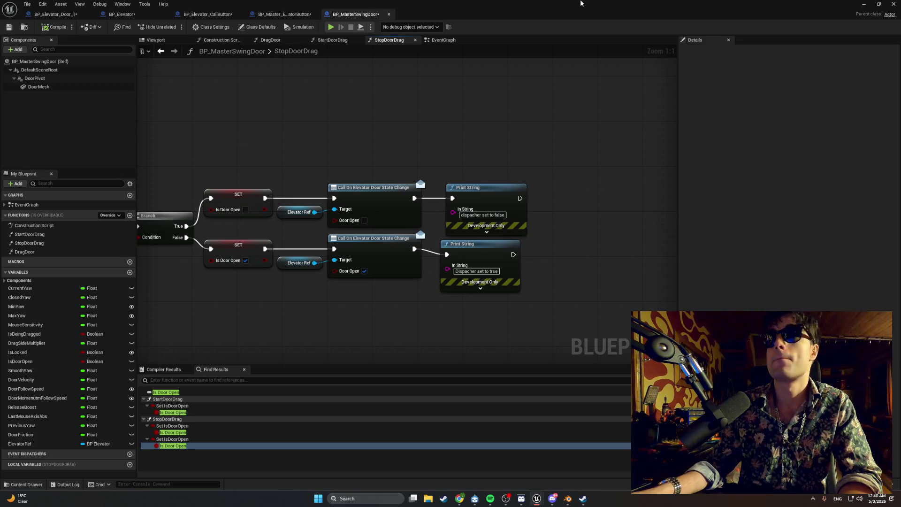
Start a play session, walk to the elevator, and press its call button
{"action": "key", "text": "alt+Tab"}
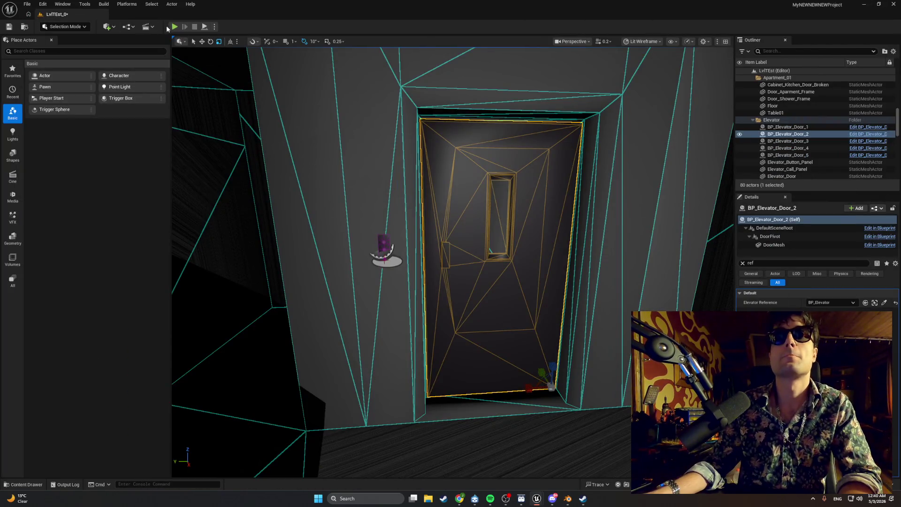
{"action": "left_click", "coordinate": [173, 26]}
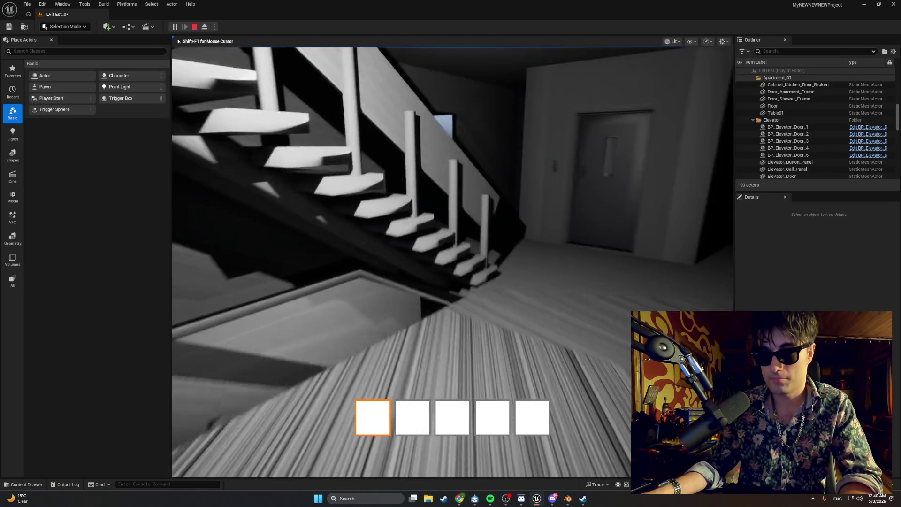
{"action": "key", "text": "w"}
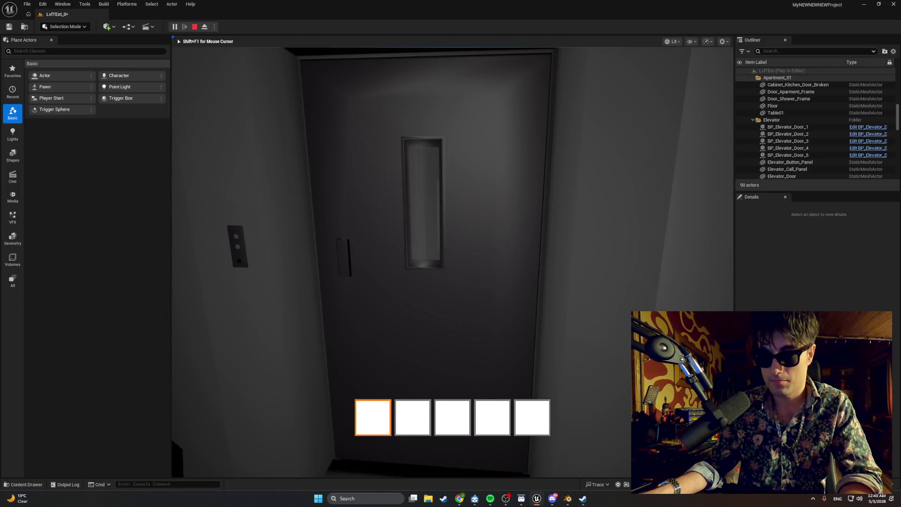
{"action": "key", "text": "e"}
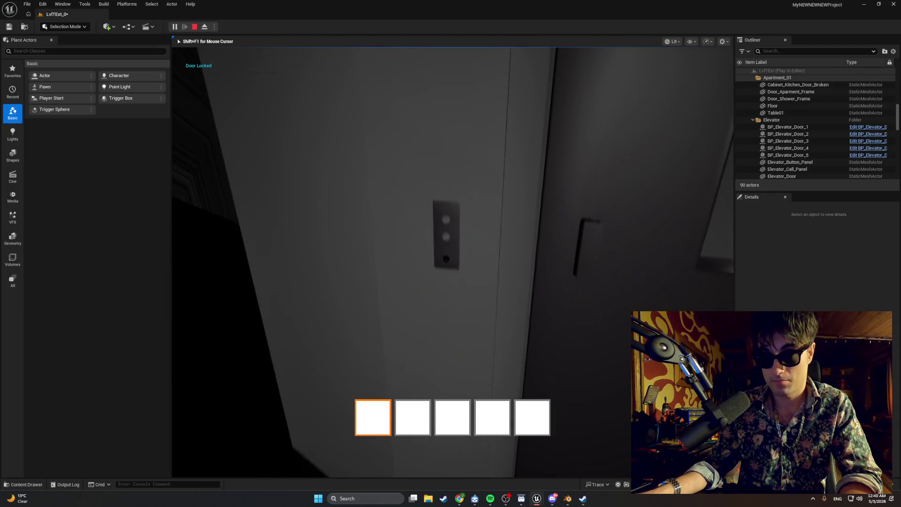
{"action": "key", "text": "e"}
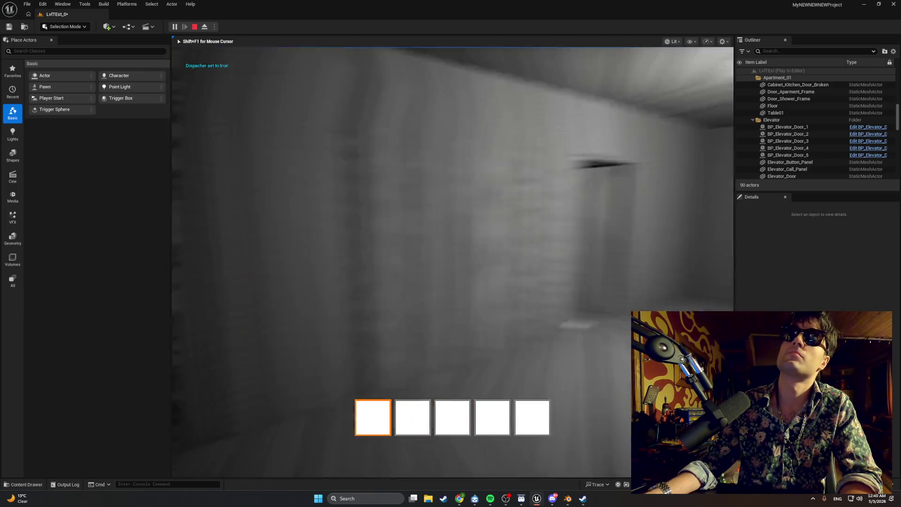
Stop play, dismiss the error log, and frame BP_Elevator_Door_2 from the Outliner
{"action": "key", "text": "Escape"}
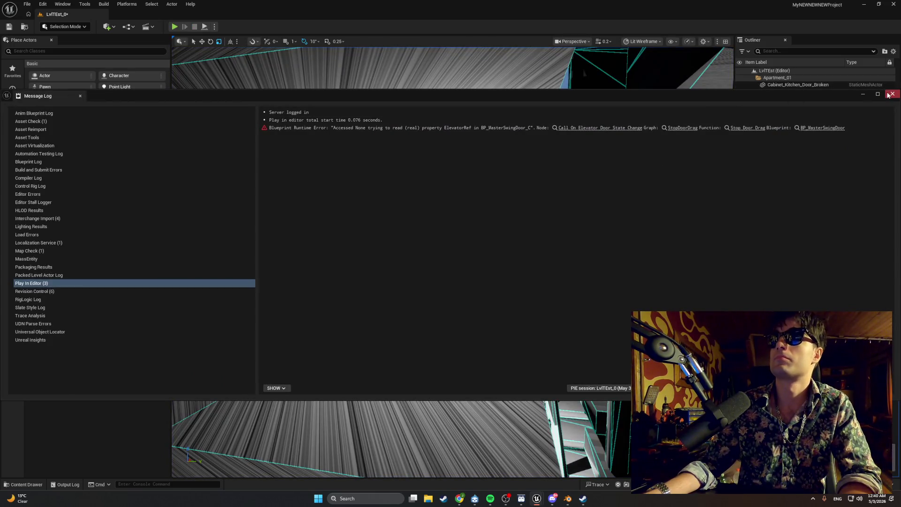
{"action": "left_click", "coordinate": [892, 94]}
{"action": "double_click", "coordinate": [787, 134]}
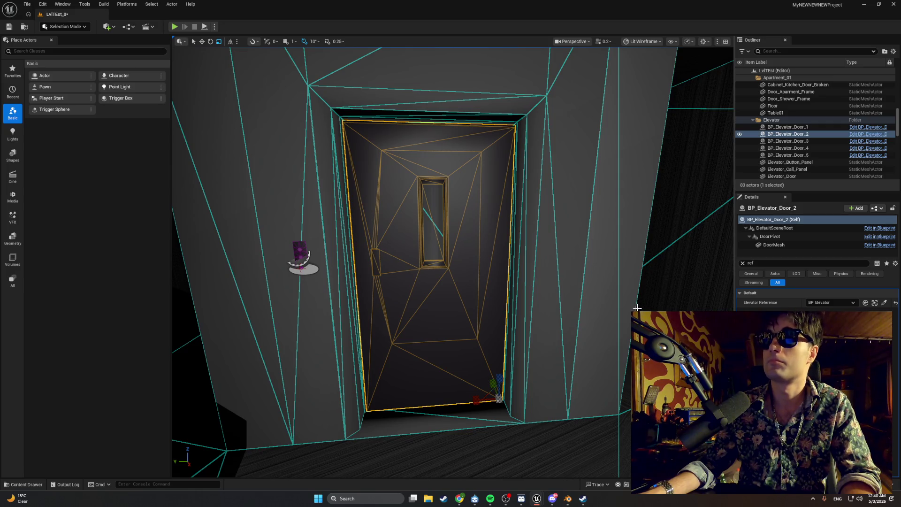
{"action": "key", "text": "super+shift+s"}
{"action": "mouse_move", "coordinate": [898, 349]}
{"action": "left_mouse_down"}
{"action": "mouse_move", "coordinate": [577, 239]}
{"action": "mouse_move", "coordinate": [626, 237]}
{"action": "mouse_move", "coordinate": [120, 74]}
{"action": "mouse_move", "coordinate": [0, 0]}
{"action": "left_mouse_up"}
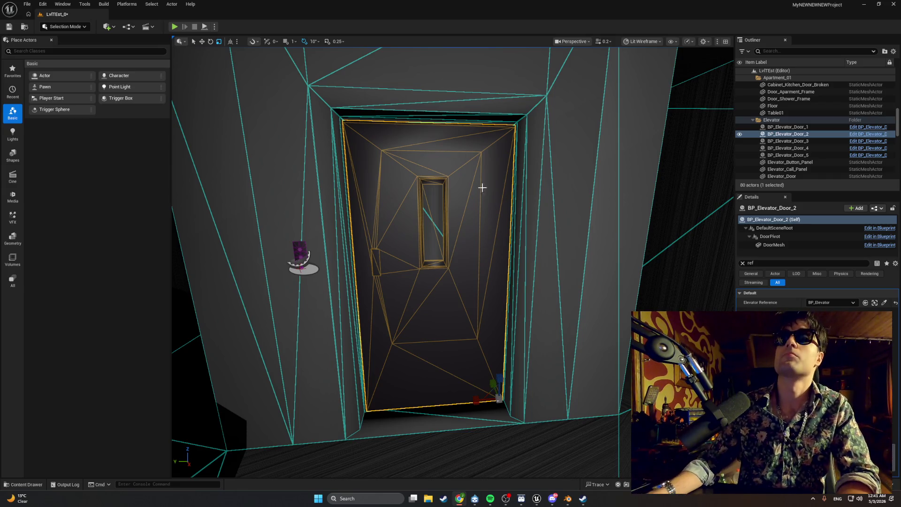
{"action": "mouse_move", "coordinate": [502, 195]}
{"action": "left_mouse_down"}
{"action": "mouse_move", "coordinate": [502, 319]}
{"action": "mouse_move", "coordinate": [553, 255]}
{"action": "mouse_move", "coordinate": [545, 328]}
{"action": "mouse_move", "coordinate": [557, 291]}
{"action": "left_mouse_up"}
{"action": "left_click", "coordinate": [549, 257]}
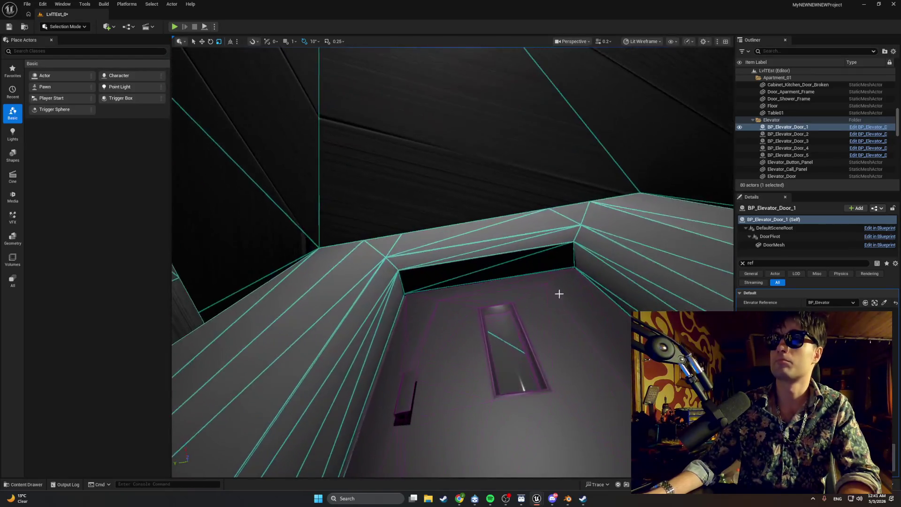
{"action": "left_click", "coordinate": [561, 332]}
{"action": "mouse_move", "coordinate": [561, 332]}
{"action": "left_mouse_down"}
{"action": "mouse_move", "coordinate": [561, 371]}
{"action": "mouse_move", "coordinate": [561, 333]}
{"action": "left_mouse_up"}
{"action": "left_click", "coordinate": [471, 295]}
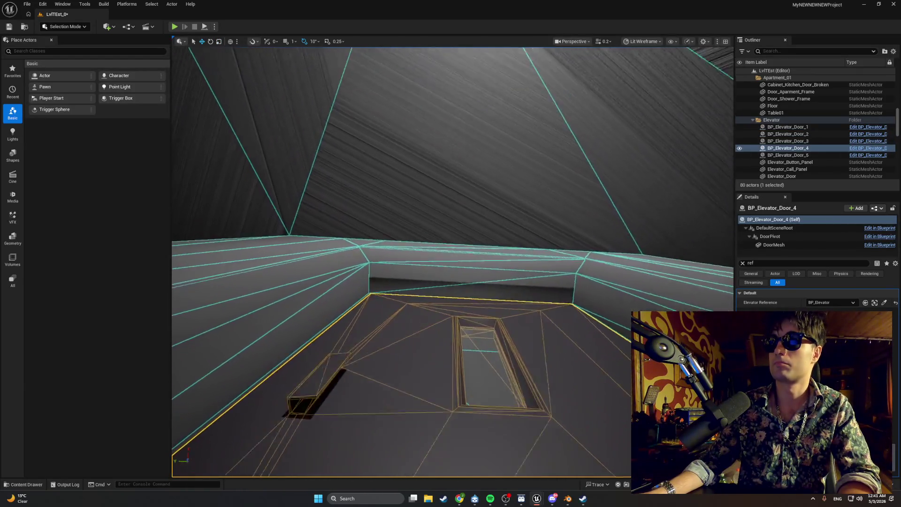
{"action": "left_click_drag", "start_coordinate": [472, 295], "coordinate": [472, 357]}
{"action": "left_click", "coordinate": [459, 290]}
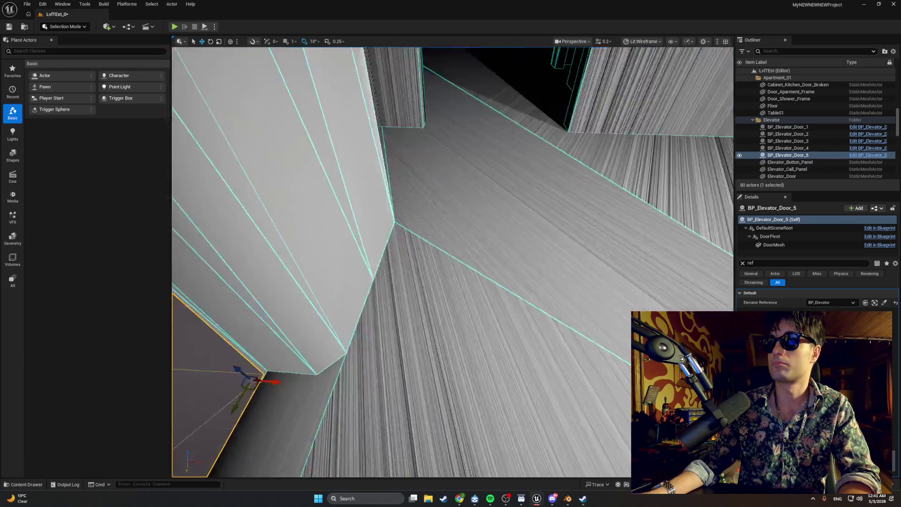
{"action": "left_click_drag", "start_coordinate": [460, 290], "coordinate": [459, 343]}
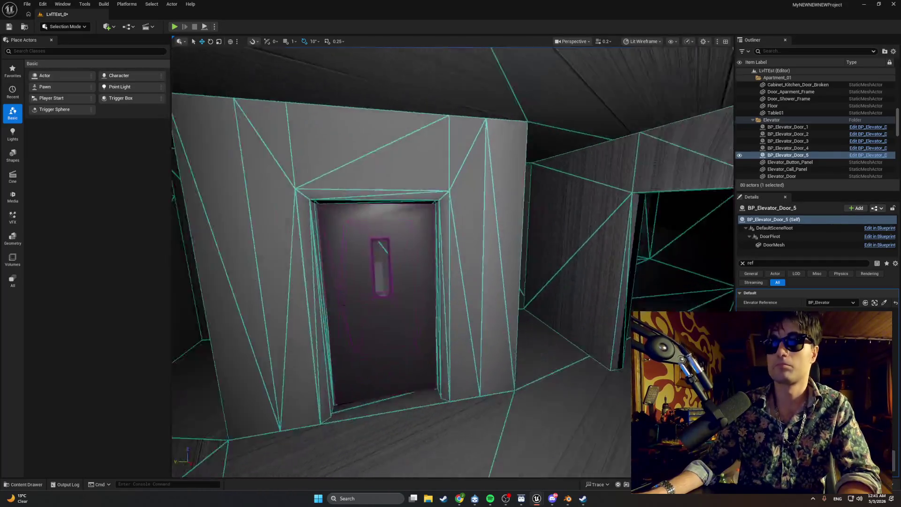
{"action": "left_click_drag", "start_coordinate": [459, 342], "coordinate": [186, 19]}
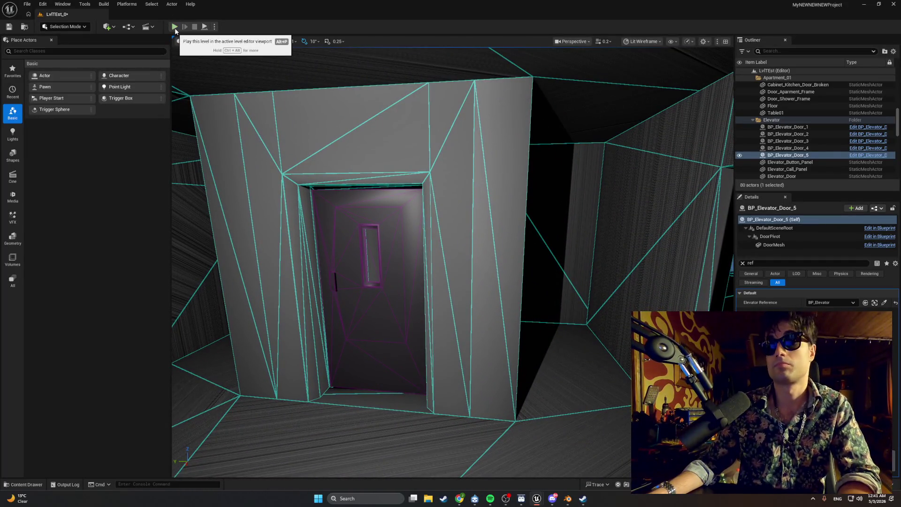
{"action": "left_click", "coordinate": [174, 27]}
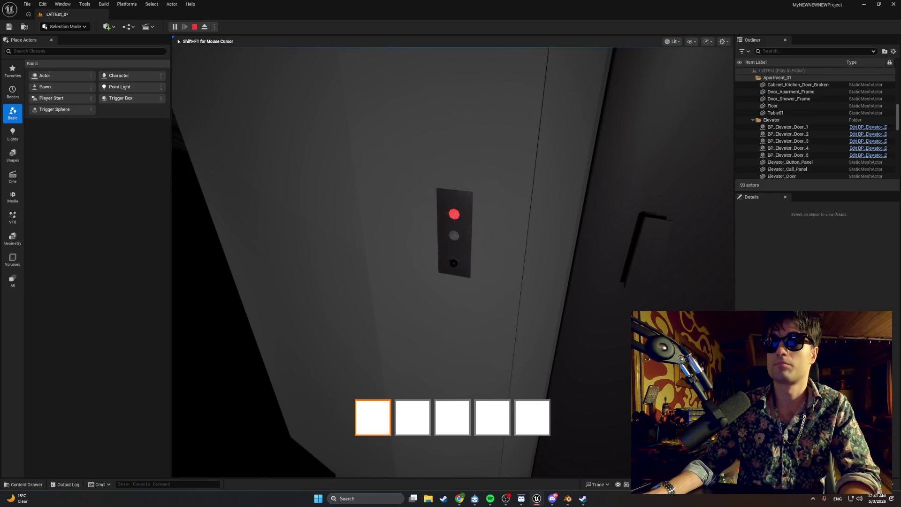
{"action": "key", "text": "e"}
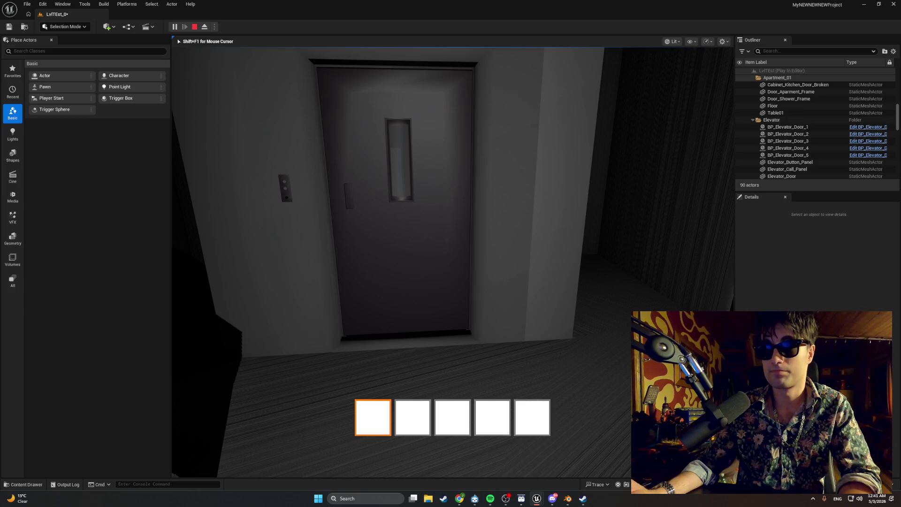
{"action": "key", "text": "Escape"}
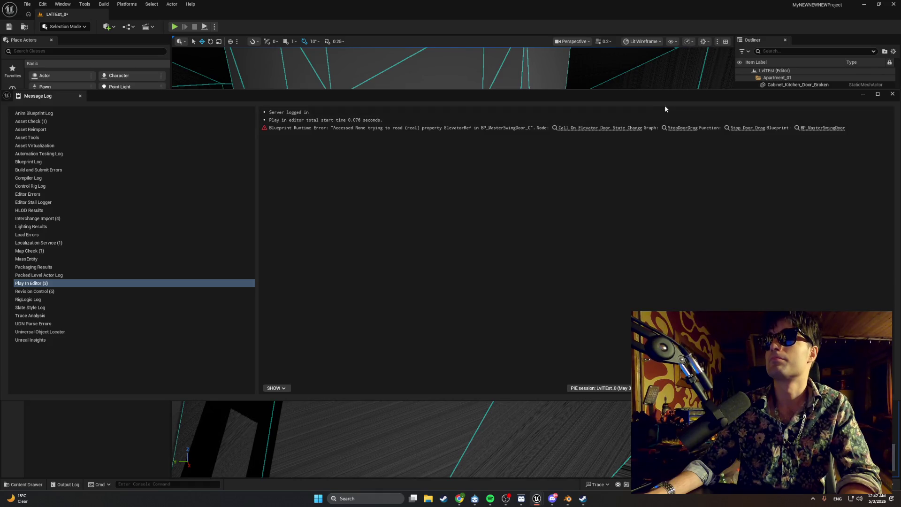
{"action": "left_click_drag", "start_coordinate": [664, 101], "coordinate": [598, 105]}
{"action": "left_click", "coordinate": [826, 98]}
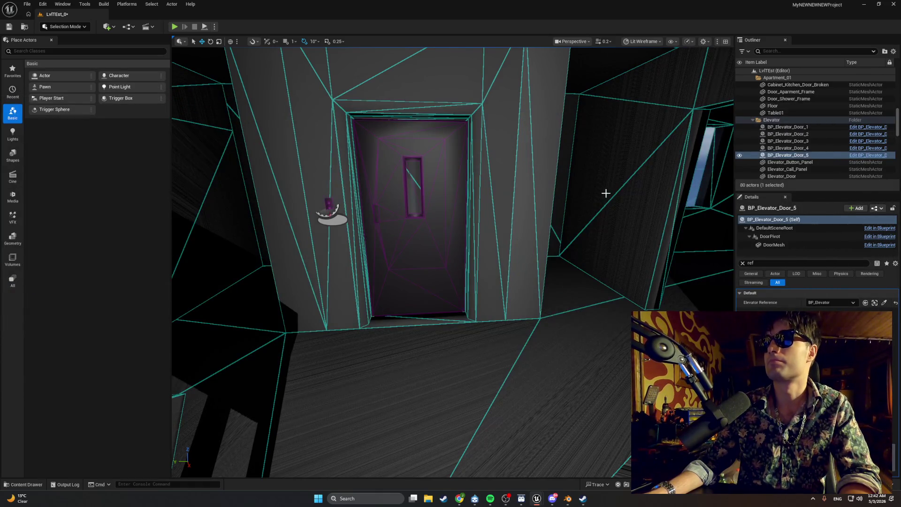
Fly the viewport toward the elevator door and select the BP_Elevator_CallButton actor
{"action": "mouse_move", "coordinate": [595, 196]}
{"action": "left_mouse_down"}
{"action": "mouse_move", "coordinate": [582, 136]}
{"action": "mouse_move", "coordinate": [585, 190]}
{"action": "mouse_move", "coordinate": [582, 150]}
{"action": "left_mouse_up"}
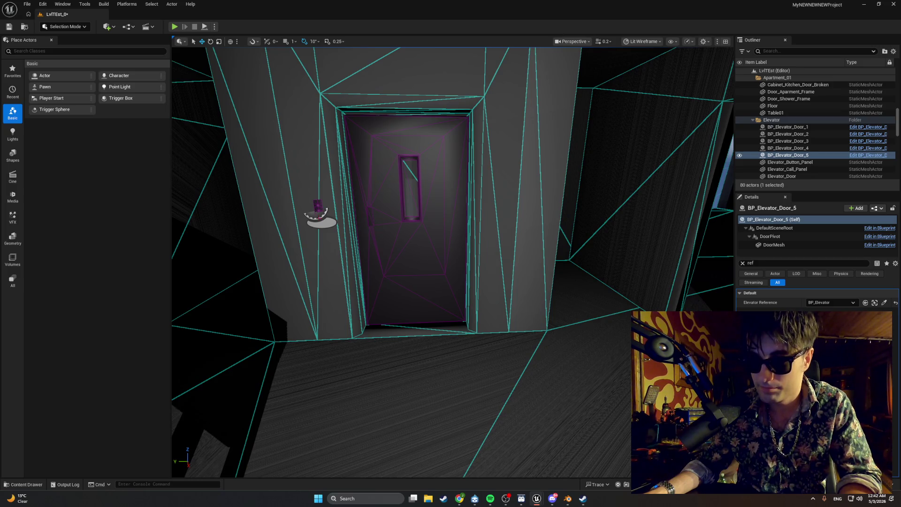
{"action": "left_click_drag", "start_coordinate": [388, 141], "coordinate": [388, 127]}
{"action": "left_click", "coordinate": [262, 145]}
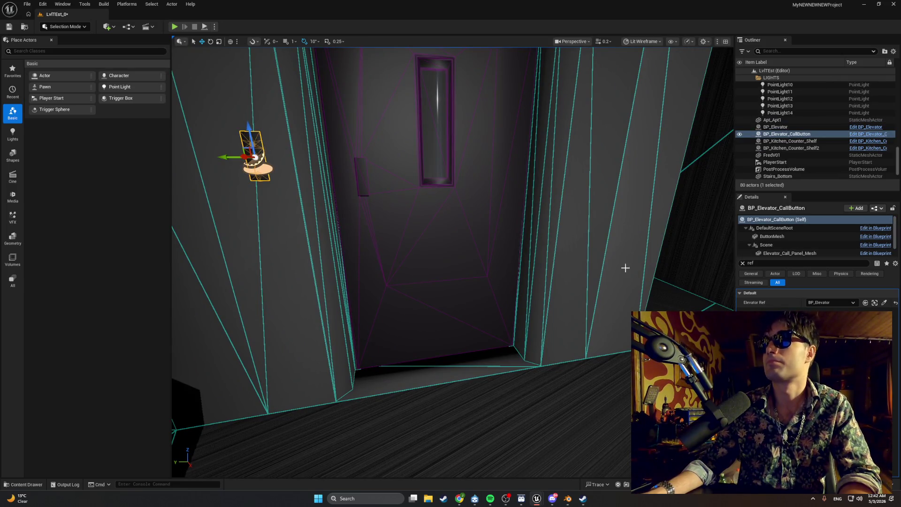
Move through the doorway, select BP_Apt_Door, and open the Content Drawer at MasterItems
{"action": "left_click_drag", "start_coordinate": [623, 266], "coordinate": [623, 244]}
{"action": "left_click_drag", "start_coordinate": [593, 291], "coordinate": [593, 281]}
{"action": "left_click", "coordinate": [563, 298]}
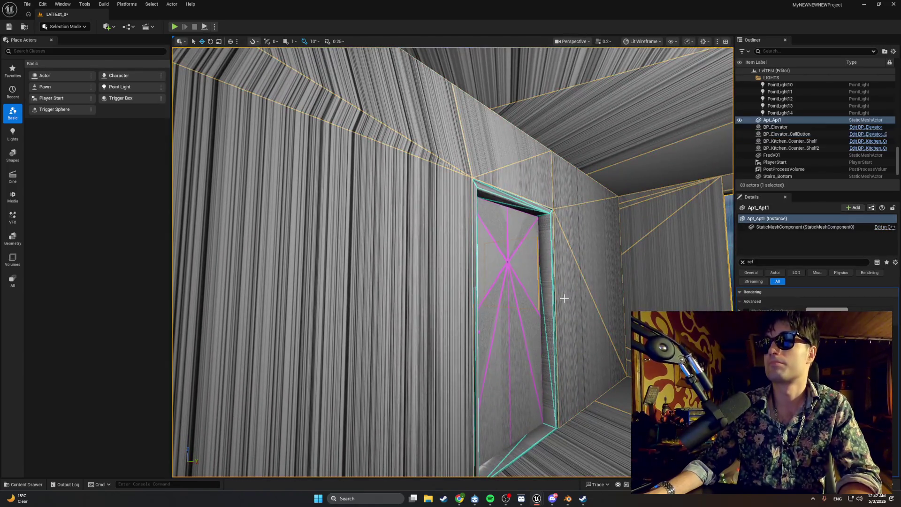
{"action": "left_click", "coordinate": [538, 298]}
{"action": "left_click_drag", "start_coordinate": [535, 300], "coordinate": [535, 292]}
{"action": "key", "text": "ctrl+space"}
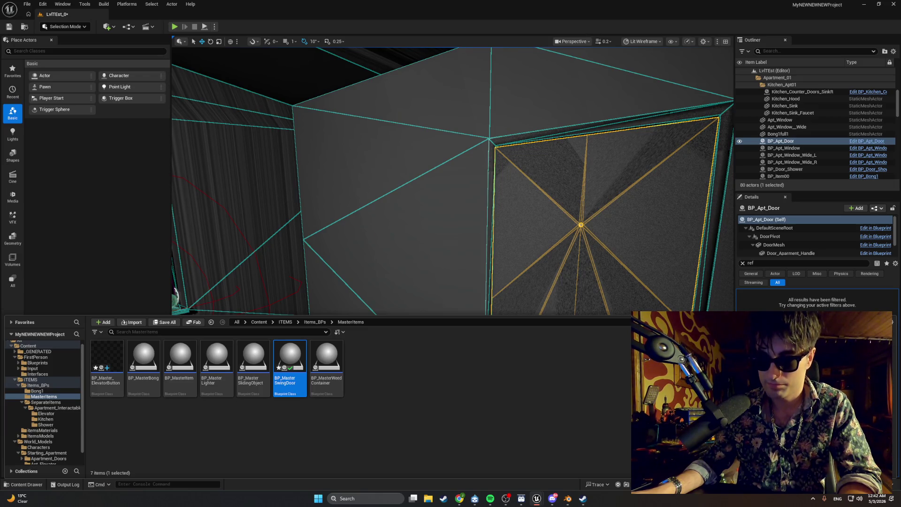
Restore the Blueprint editor and inspect BP_Master_ElevatorButton's ElevatorRef variable settings
{"action": "mouse_move", "coordinate": [536, 496]}
{"action": "left_click", "coordinate": [560, 469]}
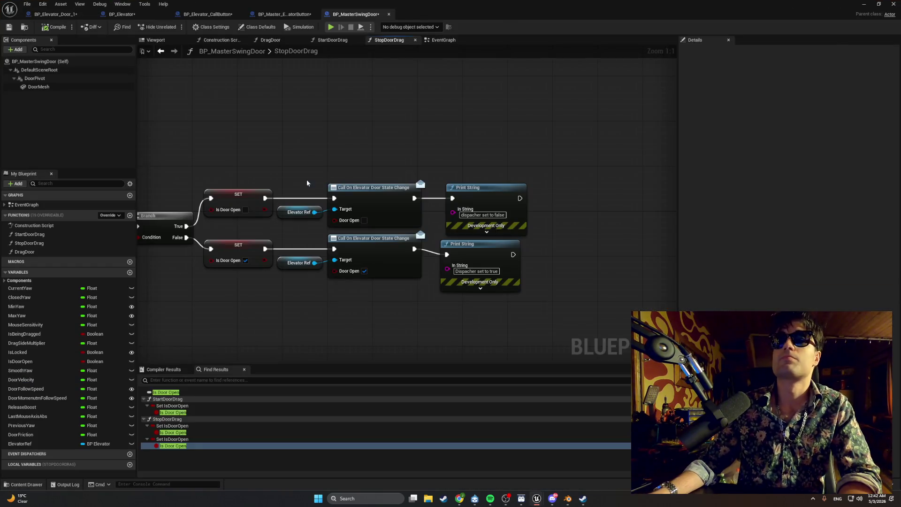
{"action": "left_click", "coordinate": [284, 15]}
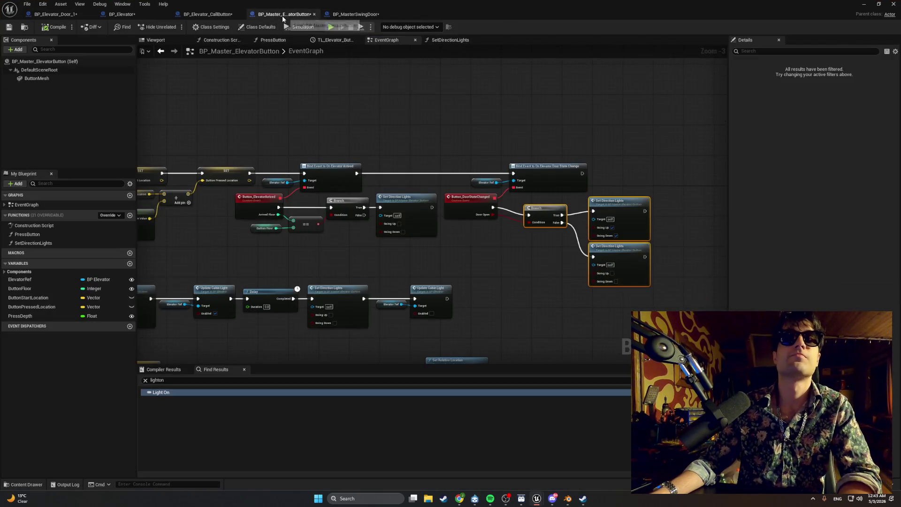
{"action": "left_click", "coordinate": [53, 281]}
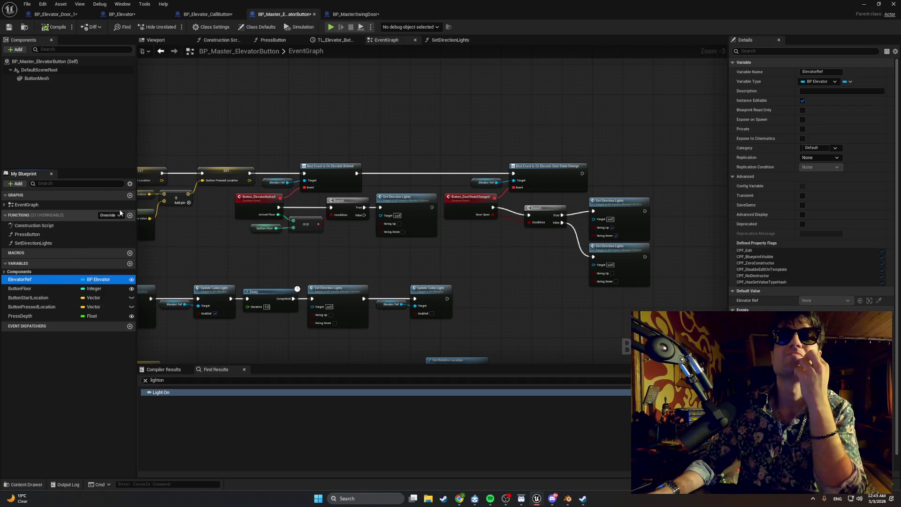
Look through the CallButton, BP_Elevator and Door_1 tabs, ending on BP_MasterSwingDoor's StopDoorDrag
{"action": "left_click", "coordinate": [337, 14]}
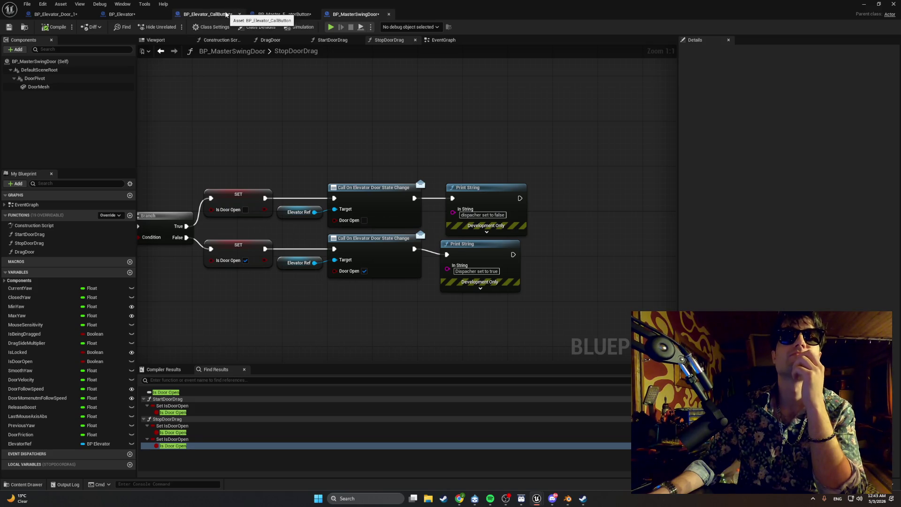
{"action": "left_click", "coordinate": [207, 14]}
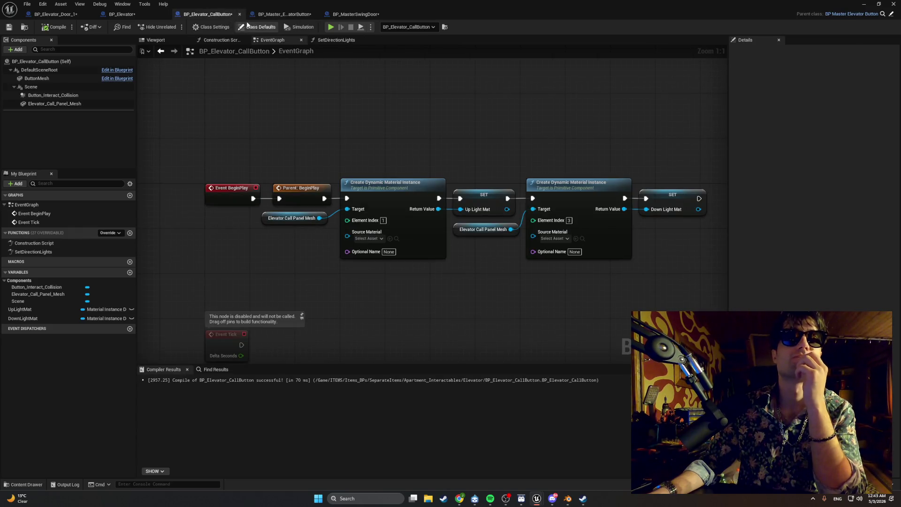
{"action": "left_click", "coordinate": [149, 18]}
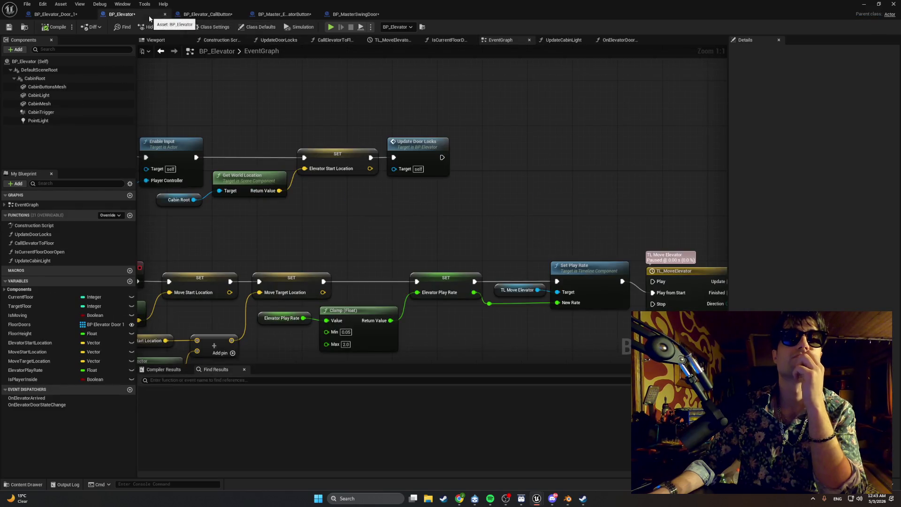
{"action": "left_click", "coordinate": [75, 15]}
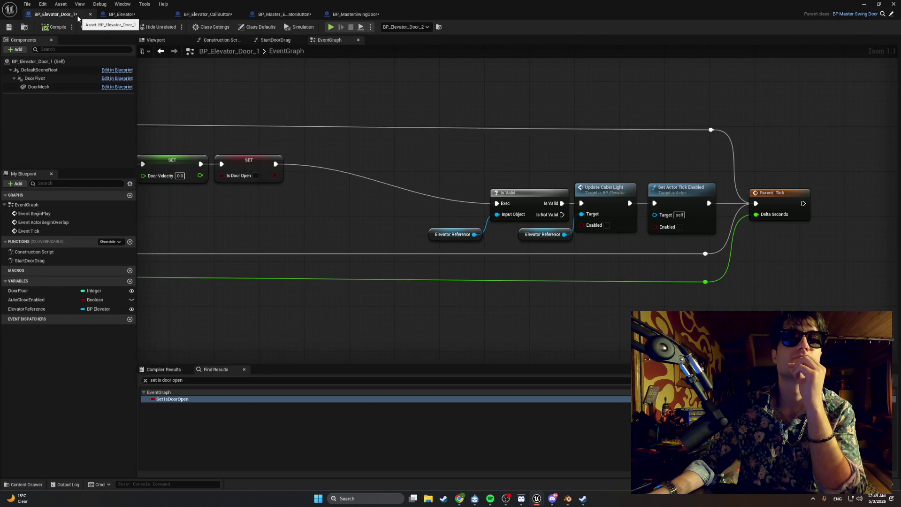
{"action": "left_click", "coordinate": [344, 15]}
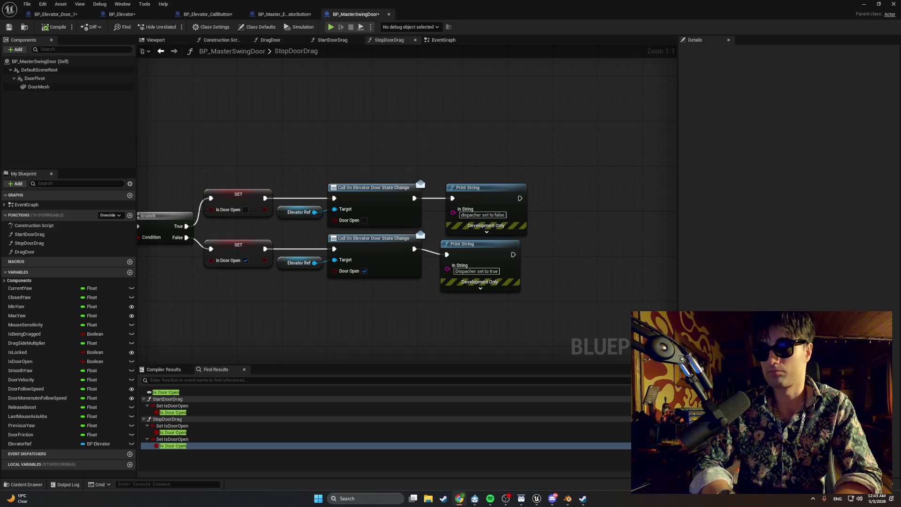
Pan the graph to the Door Velocity, ABS and multiply nodes and close the search results
{"action": "left_click_drag", "start_coordinate": [322, 288], "coordinate": [408, 297]}
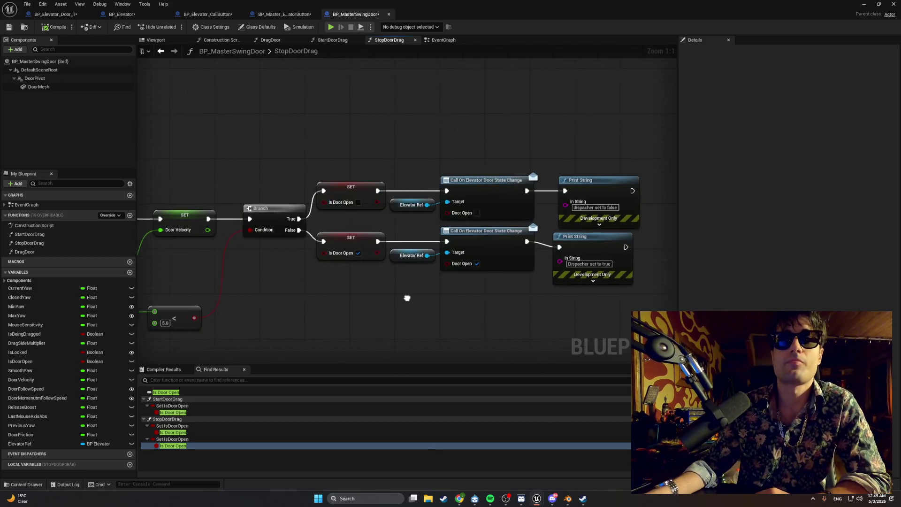
{"action": "left_click", "coordinate": [244, 370]}
{"action": "left_click_drag", "start_coordinate": [257, 338], "coordinate": [371, 322]}
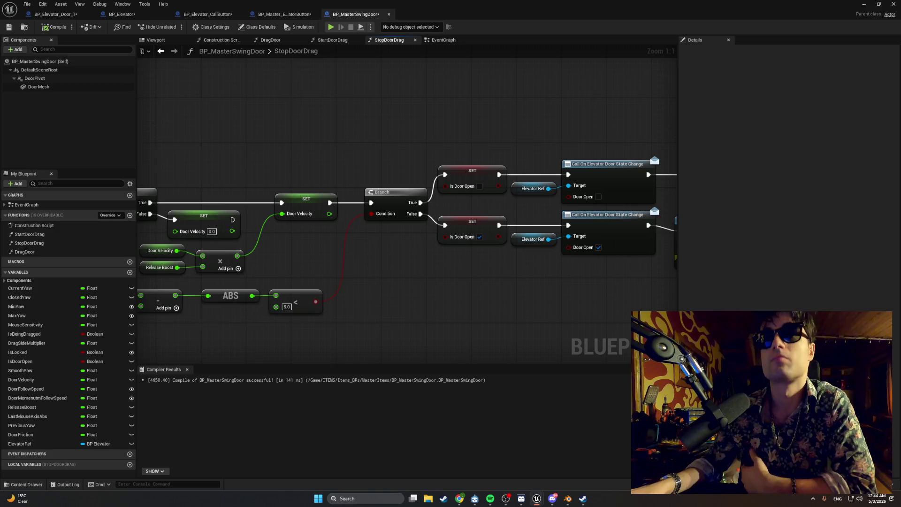
Make ElevatorRef Instance Editable and recompile BP_MasterSwingDoor
{"action": "left_click", "coordinate": [71, 444]}
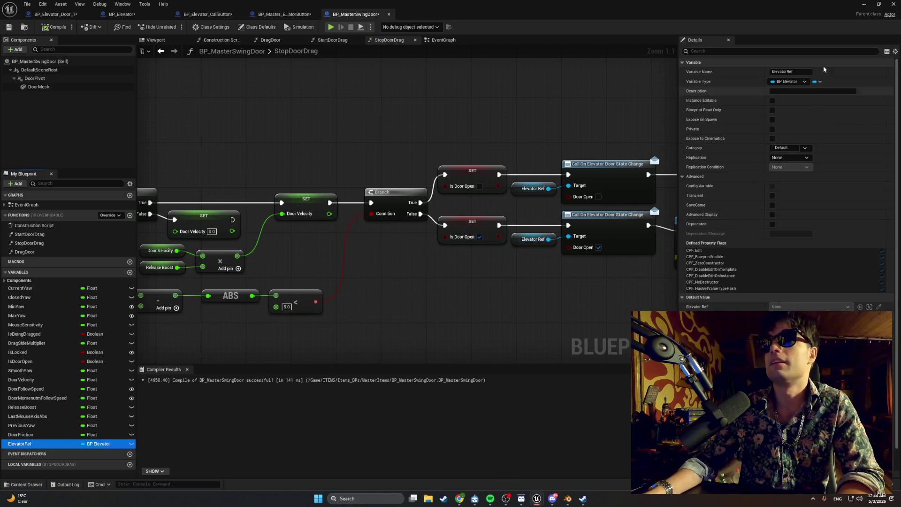
{"action": "left_click", "coordinate": [771, 100]}
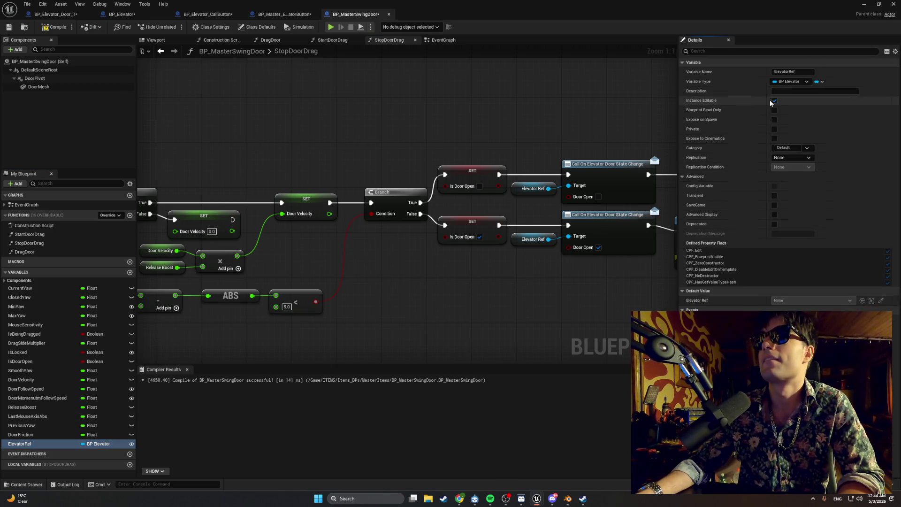
{"action": "left_click", "coordinate": [55, 27]}
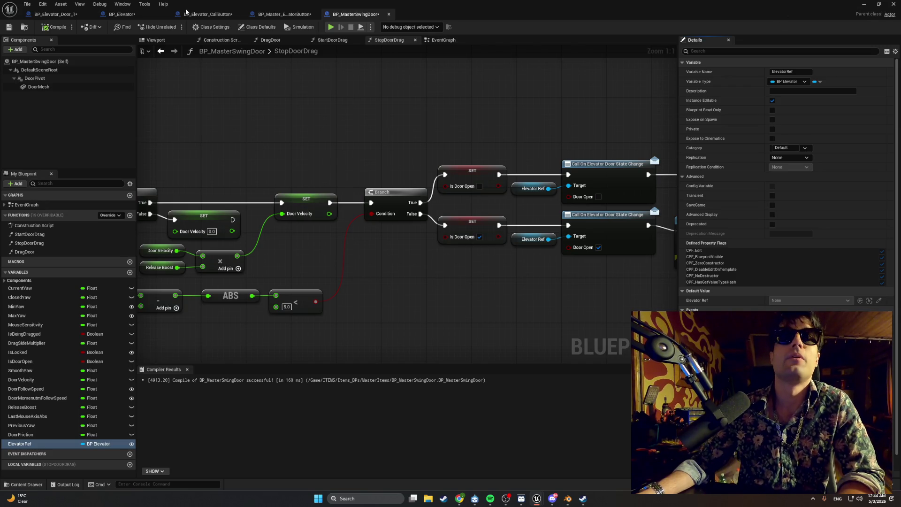
{"action": "left_click", "coordinate": [53, 16]}
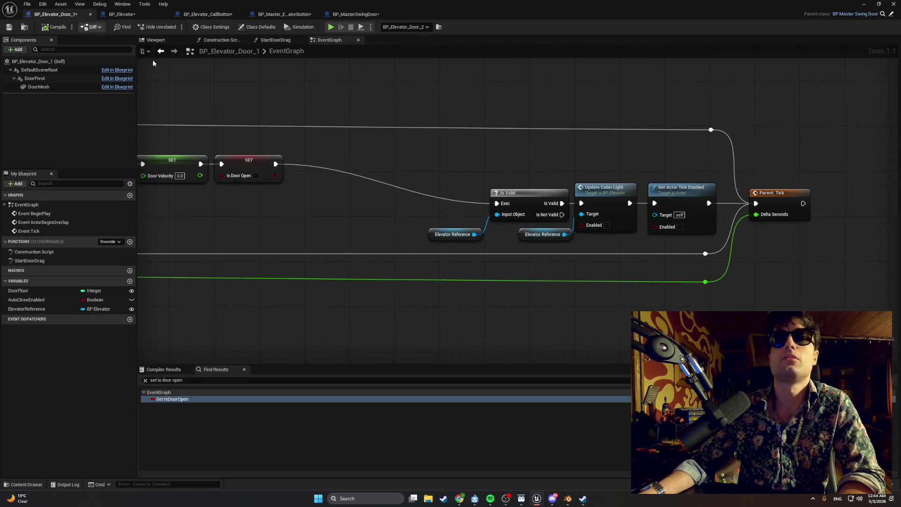
Back in the level editor, select and frame elevator doors 2, 1, 3 and 4
{"action": "left_click", "coordinate": [863, 4]}
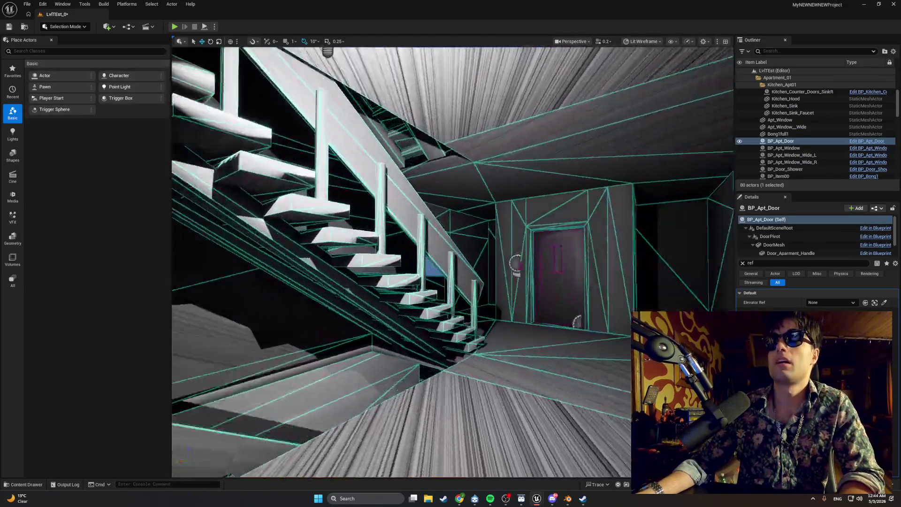
{"action": "left_click", "coordinate": [448, 263]}
{"action": "key", "text": "f"}
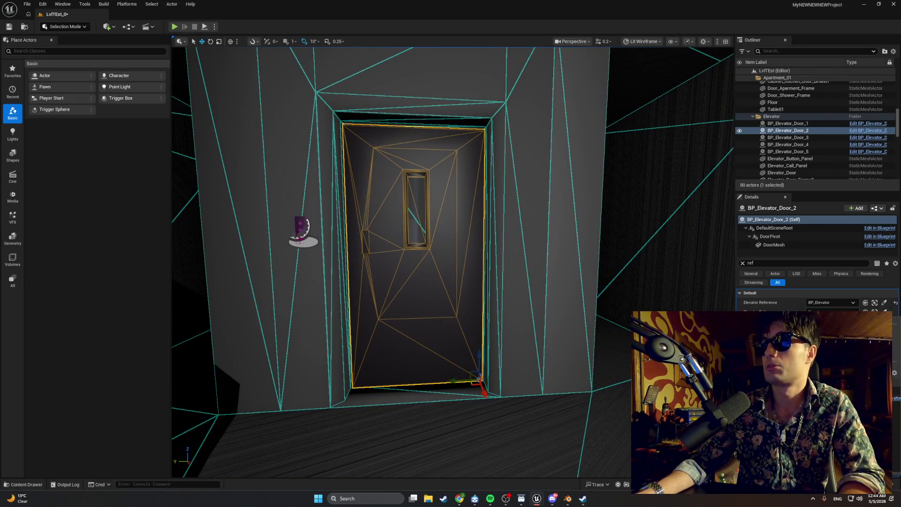
{"action": "double_click", "coordinate": [788, 124]}
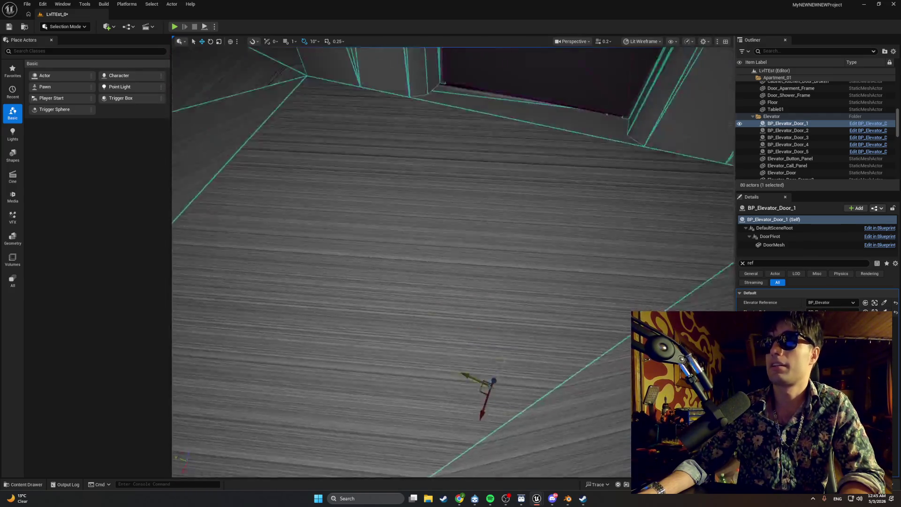
{"action": "left_click", "coordinate": [528, 234]}
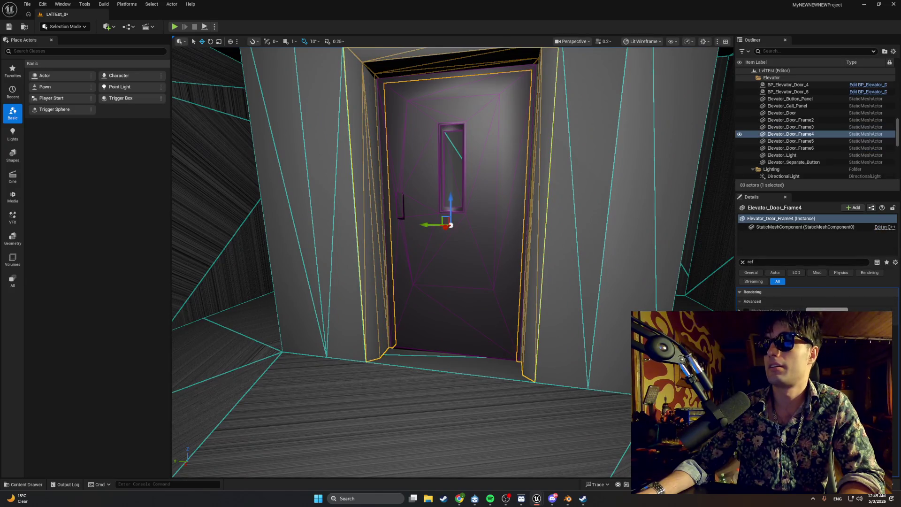
{"action": "left_click", "coordinate": [508, 246]}
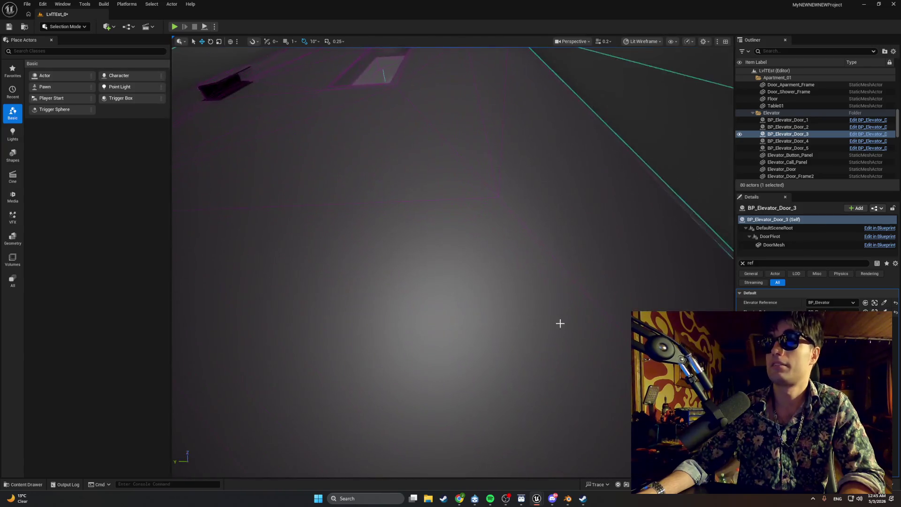
{"action": "left_click", "coordinate": [559, 322]}
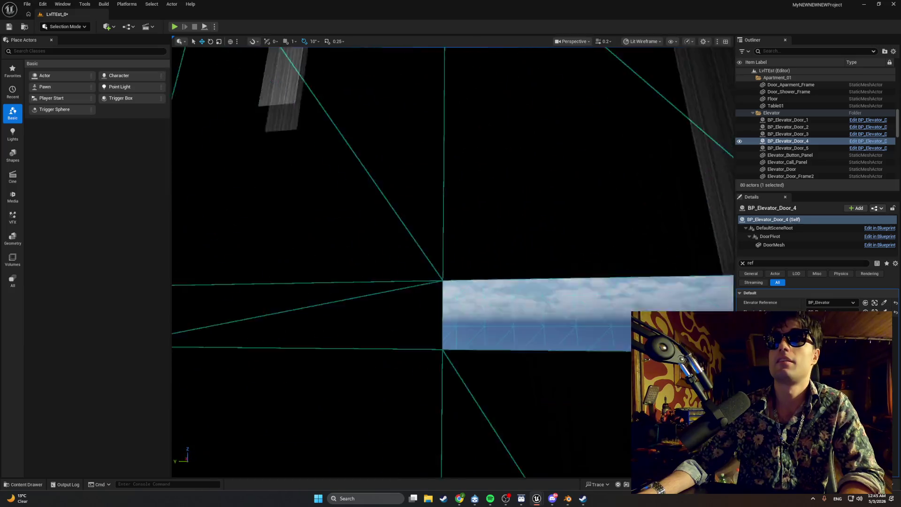
Set BP_Elevator_Door_5's Elevator Reference to BP_Elevator, save the level, and start Play
{"action": "double_click", "coordinate": [788, 148]}
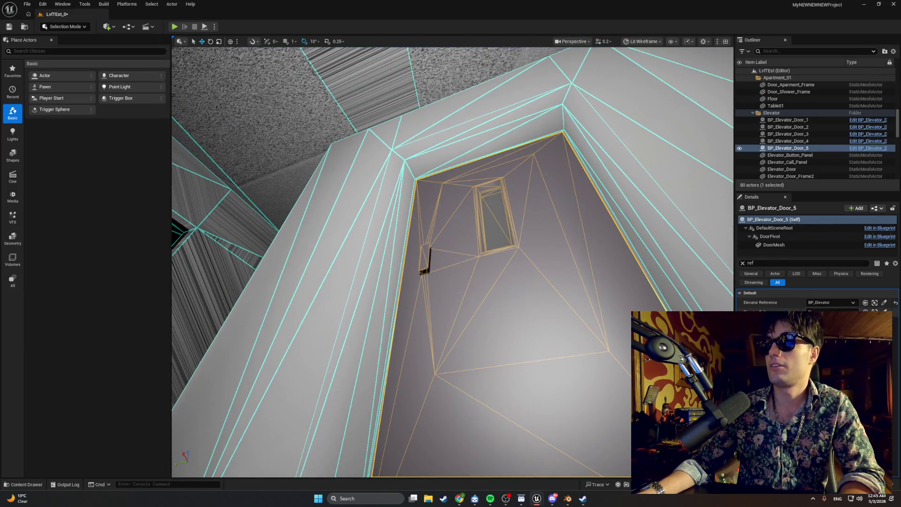
{"action": "left_click", "coordinate": [845, 398]}
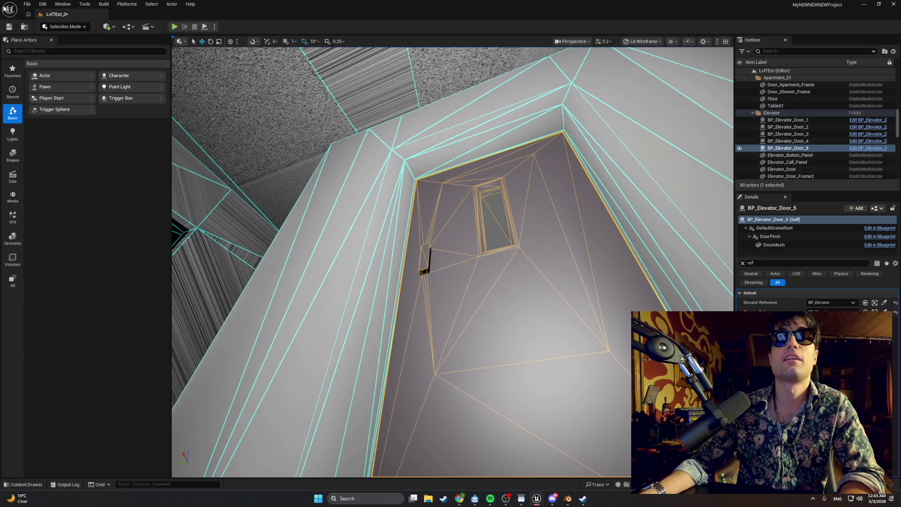
{"action": "left_click", "coordinate": [9, 27]}
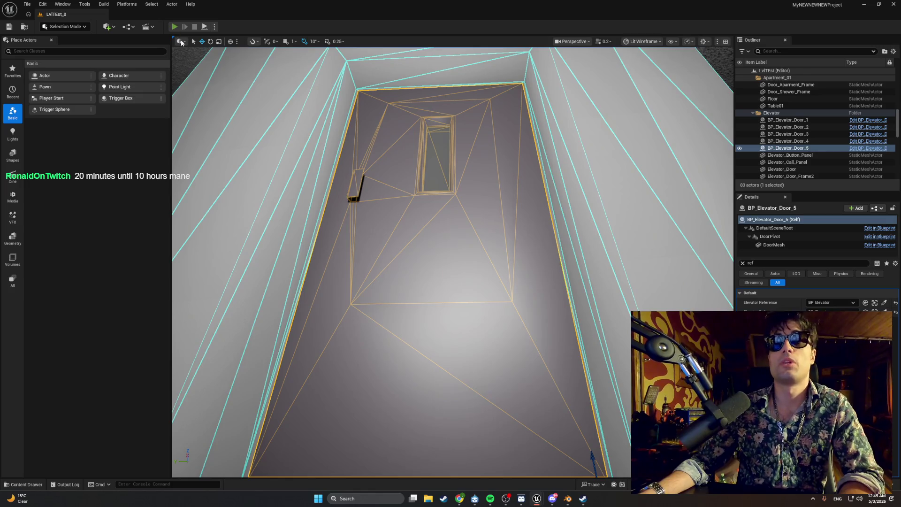
{"action": "left_click", "coordinate": [174, 26]}
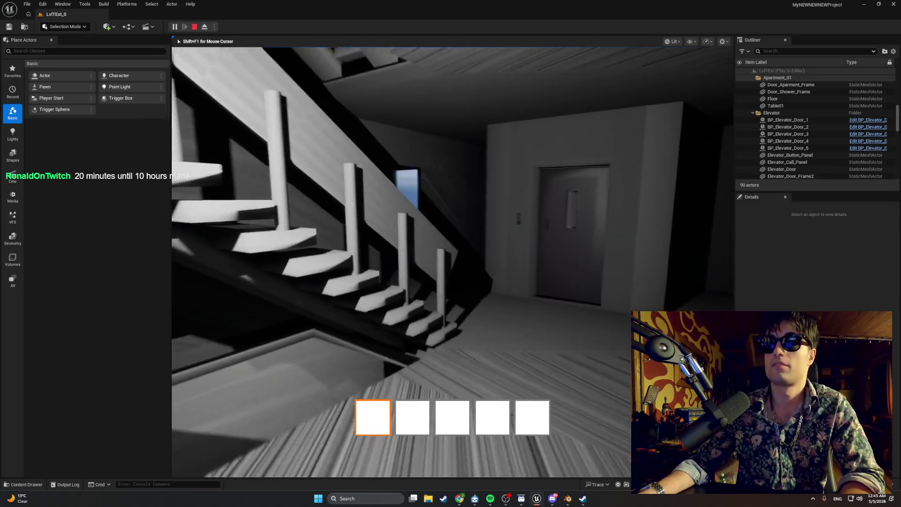
Walk to the call panel, call the elevator, step into the opened cab, then stop PIE
{"action": "key", "text": "w"}
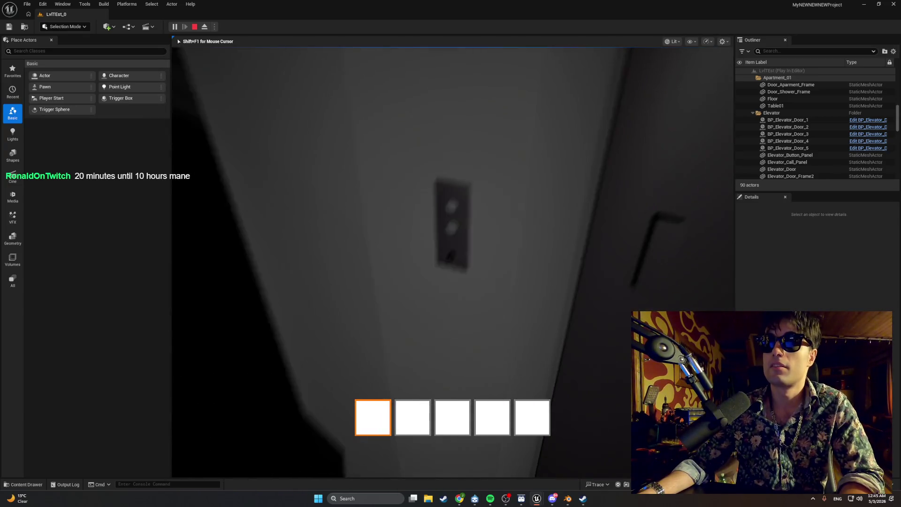
{"action": "key", "text": "e"}
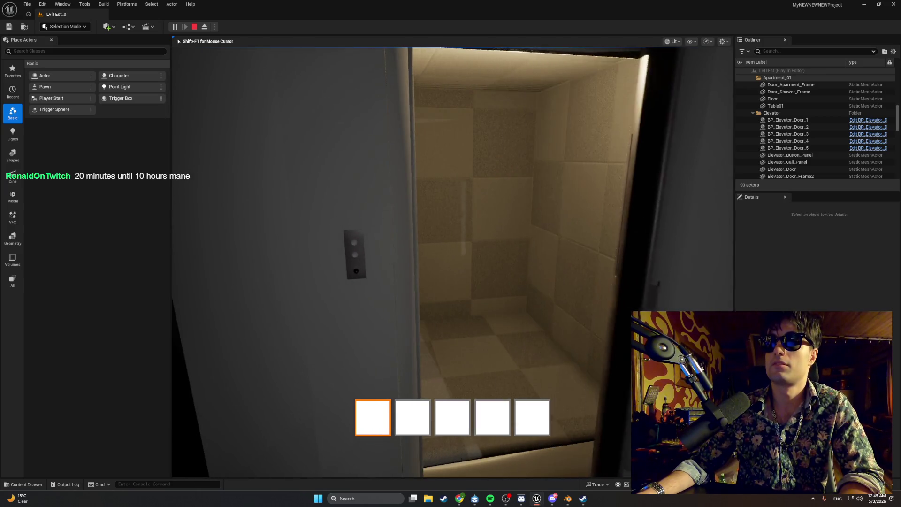
{"action": "key", "text": "w"}
{"action": "key", "text": "Escape"}
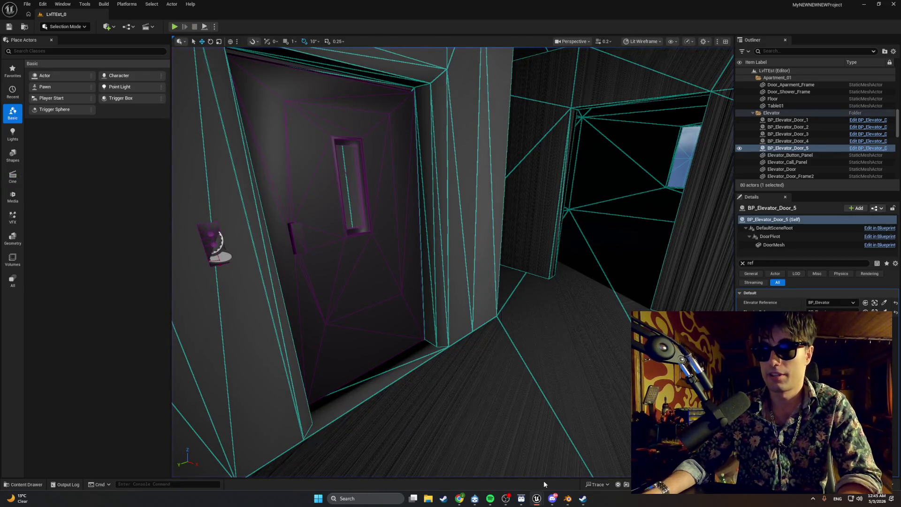
Restore the BP_Elevator_Door_1 editor and drag its event graph node chain further left
{"action": "mouse_move", "coordinate": [539, 500]}
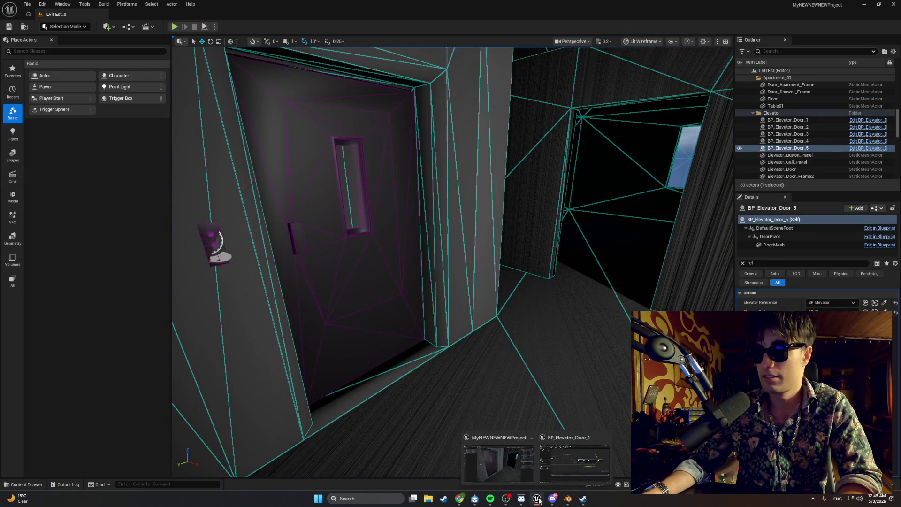
{"action": "left_click", "coordinate": [565, 468]}
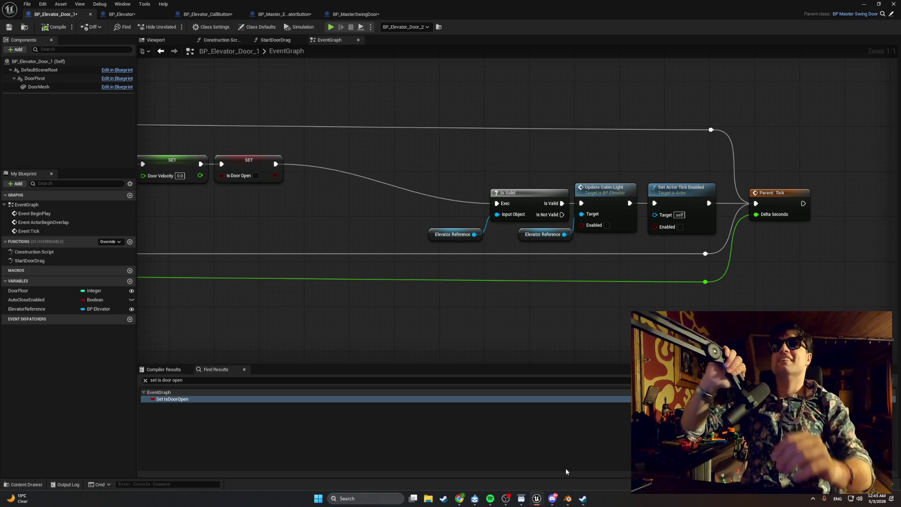
{"action": "mouse_move", "coordinate": [325, 207]}
{"action": "left_mouse_down"}
{"action": "mouse_move", "coordinate": [376, 207]}
{"action": "mouse_move", "coordinate": [283, 204]}
{"action": "left_mouse_up"}
{"action": "left_click_drag", "start_coordinate": [810, 306], "coordinate": [362, 91]}
{"action": "left_click_drag", "start_coordinate": [568, 188], "coordinate": [391, 182]}
{"action": "left_click", "coordinate": [356, 128]}
Save BP_Elevator_Door_1 and switch to BP_Master_ElevatorButton's EventGraph
{"action": "scroll", "coordinate": [501, 125], "scroll_direction": "down", "scroll_amount": 3}
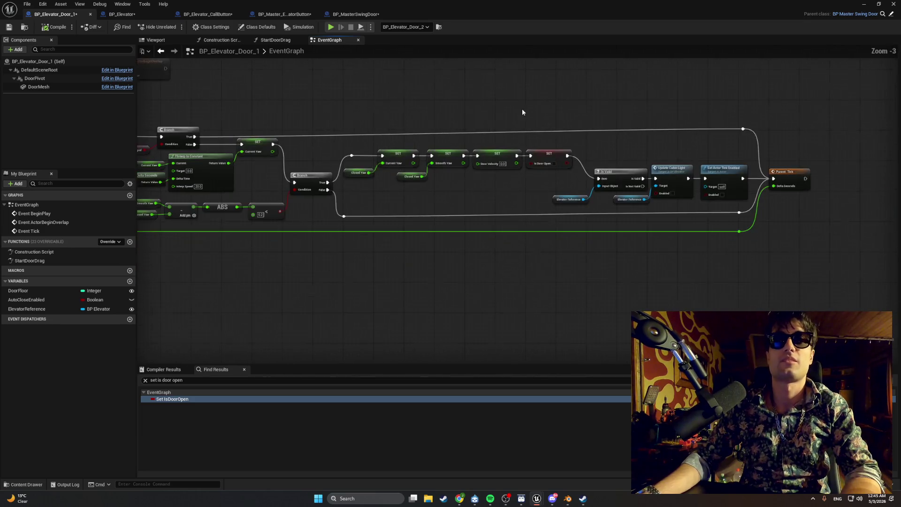
{"action": "left_click_drag", "start_coordinate": [502, 125], "coordinate": [503, 124]}
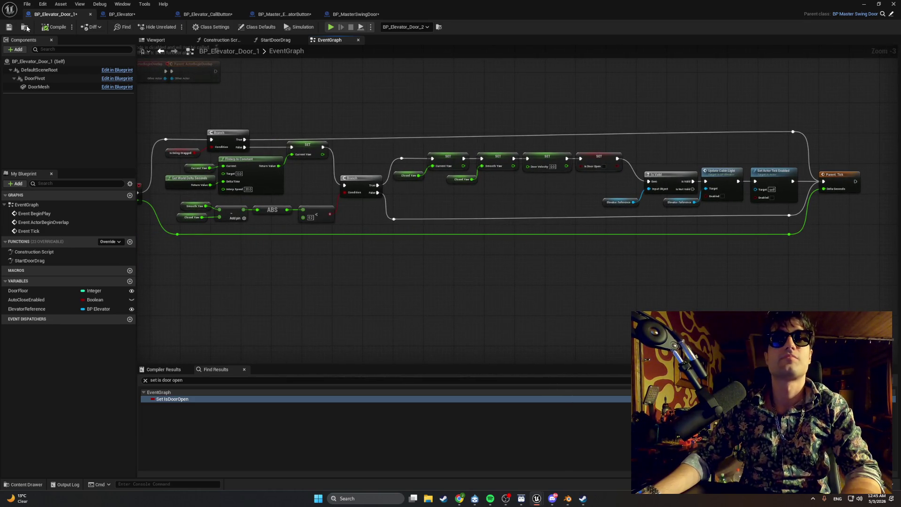
{"action": "left_click", "coordinate": [9, 27]}
{"action": "left_click", "coordinate": [284, 14]}
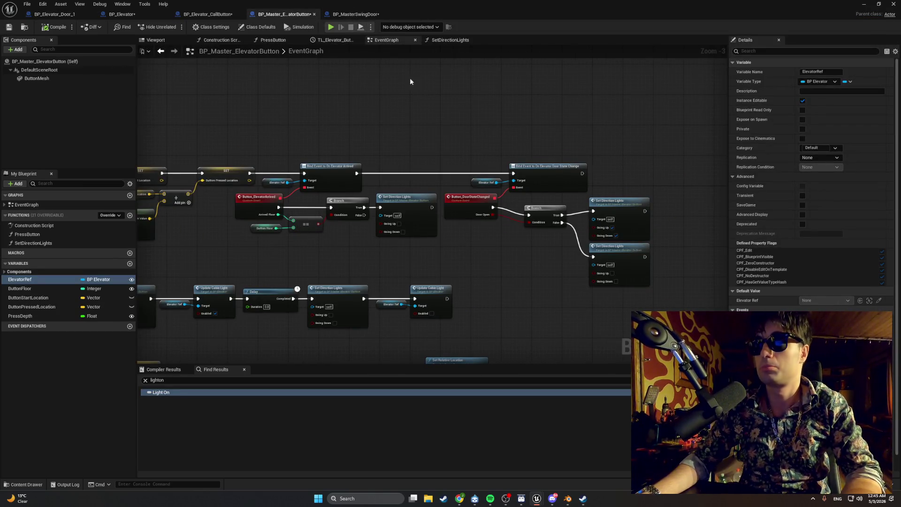
Switch to BP_MasterSwingDoor and pan across its earlier StopDoorDrag nodes
{"action": "scroll", "coordinate": [558, 186], "scroll_direction": "up", "scroll_amount": 3}
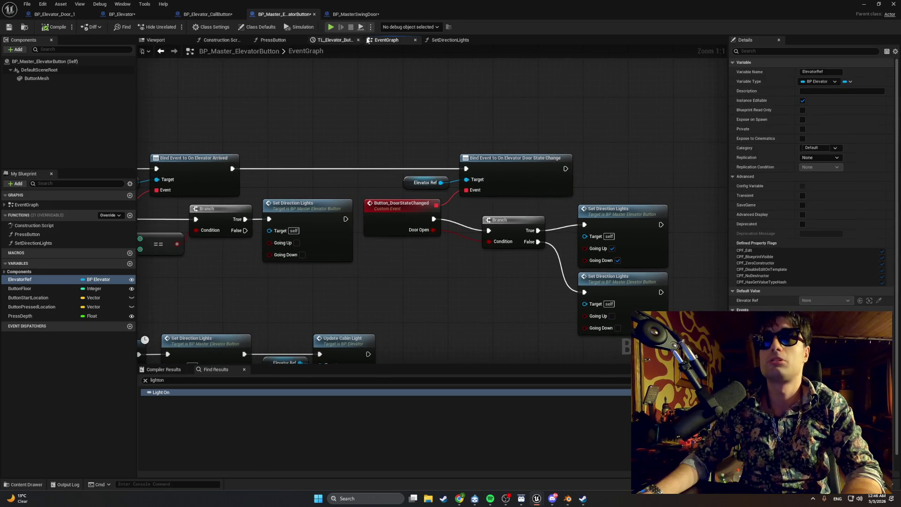
{"action": "left_click", "coordinate": [355, 14]}
{"action": "scroll", "coordinate": [337, 105], "scroll_direction": "down", "scroll_amount": 1}
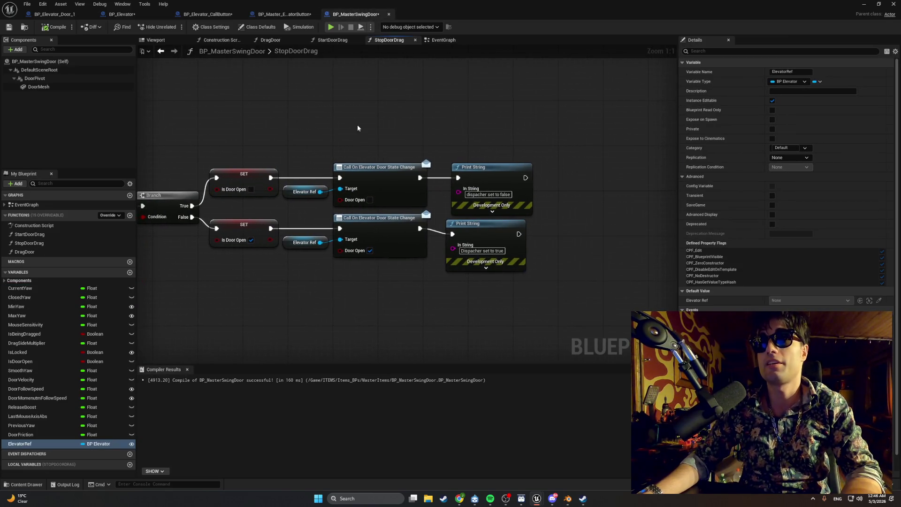
{"action": "scroll", "coordinate": [396, 129], "scroll_direction": "up", "scroll_amount": 1}
{"action": "left_click_drag", "start_coordinate": [403, 133], "coordinate": [558, 133]}
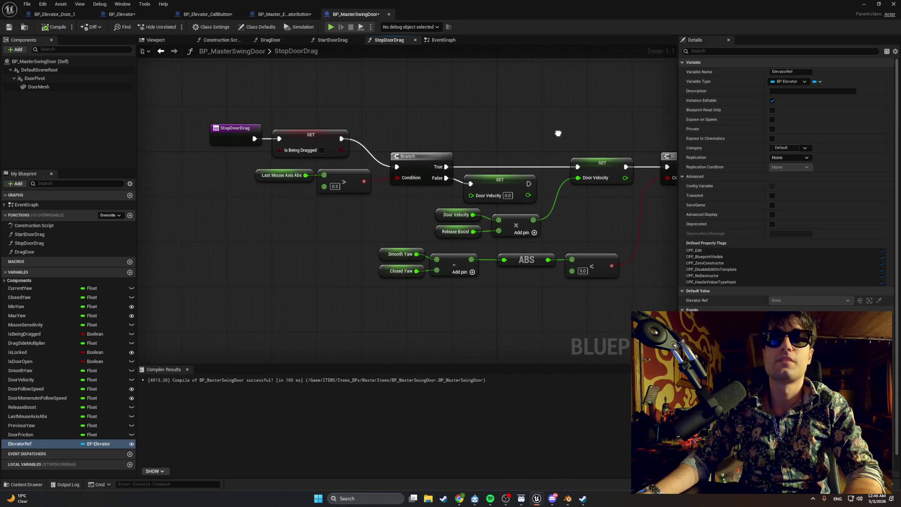
{"action": "mouse_move", "coordinate": [370, 146]}
{"action": "left_mouse_down"}
{"action": "mouse_move", "coordinate": [402, 131]}
{"action": "mouse_move", "coordinate": [380, 130]}
{"action": "left_mouse_up"}
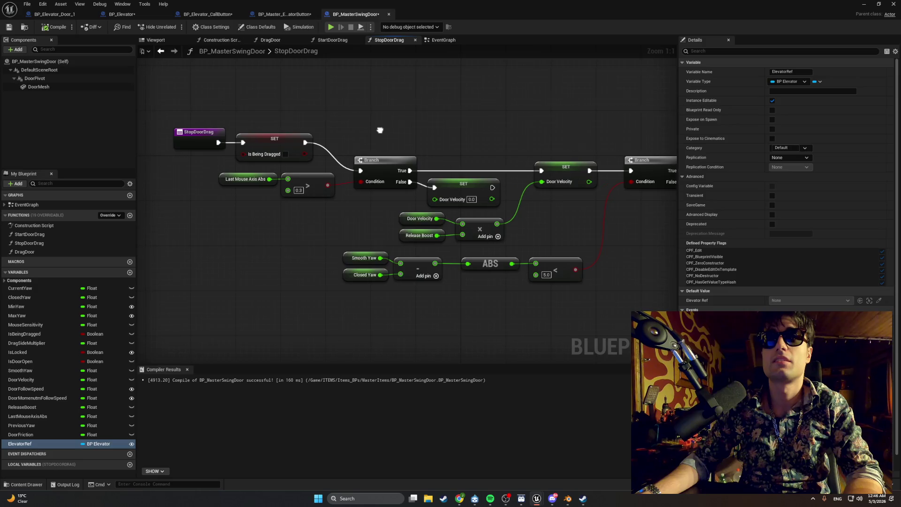
{"action": "scroll", "coordinate": [292, 129], "scroll_direction": "down", "scroll_amount": 3}
{"action": "left_click_drag", "start_coordinate": [279, 130], "coordinate": [192, 130]}
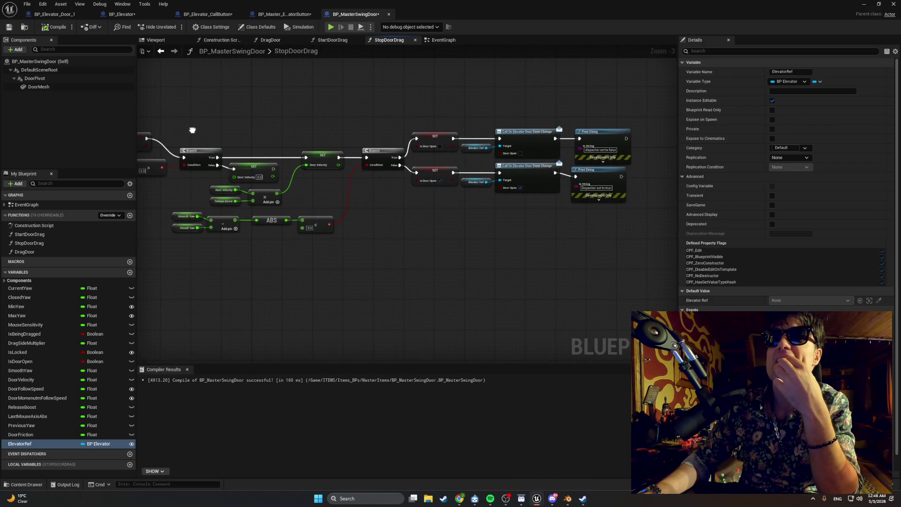
{"action": "left_click_drag", "start_coordinate": [193, 130], "coordinate": [213, 134]}
Inspect the StartDoorDrag graph, including the Drag Side Multiplier SET nodes and entry node
{"action": "left_click", "coordinate": [332, 40]}
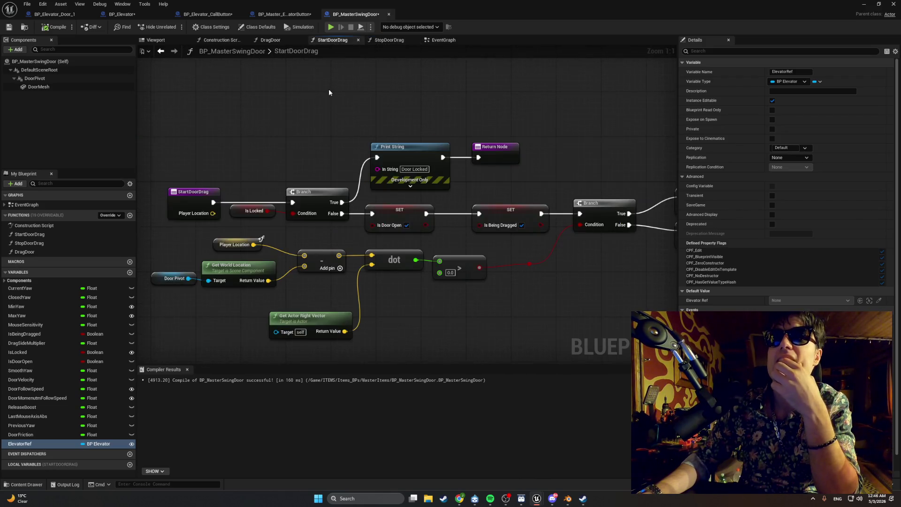
{"action": "mouse_move", "coordinate": [344, 94]}
{"action": "left_mouse_down"}
{"action": "mouse_move", "coordinate": [177, 95]}
{"action": "mouse_move", "coordinate": [251, 96]}
{"action": "mouse_move", "coordinate": [326, 82]}
{"action": "left_mouse_up"}
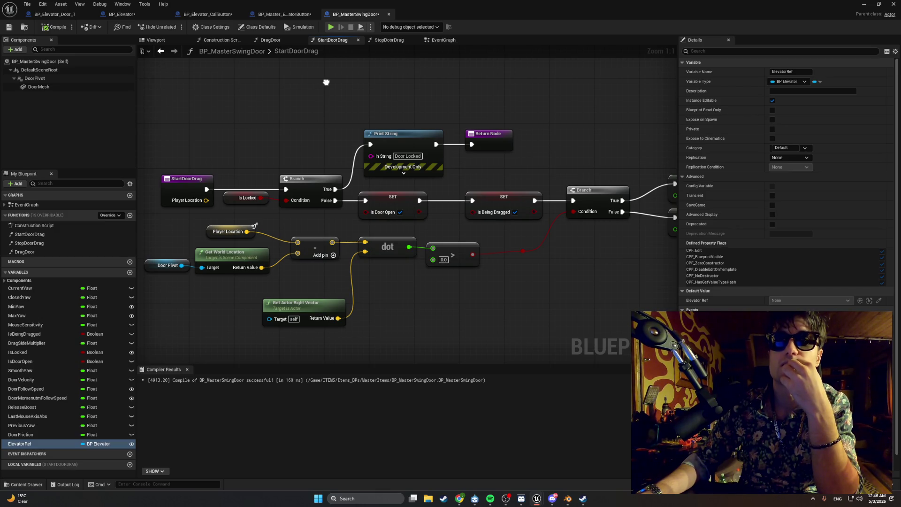
{"action": "left_click_drag", "start_coordinate": [326, 82], "coordinate": [239, 85]}
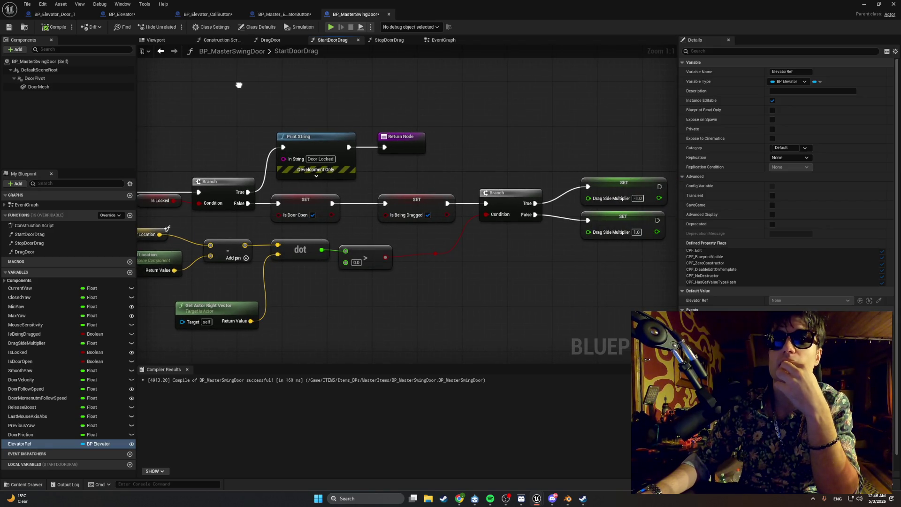
{"action": "mouse_move", "coordinate": [239, 85]}
{"action": "left_mouse_down"}
{"action": "mouse_move", "coordinate": [340, 72]}
{"action": "mouse_move", "coordinate": [249, 74]}
{"action": "left_mouse_up"}
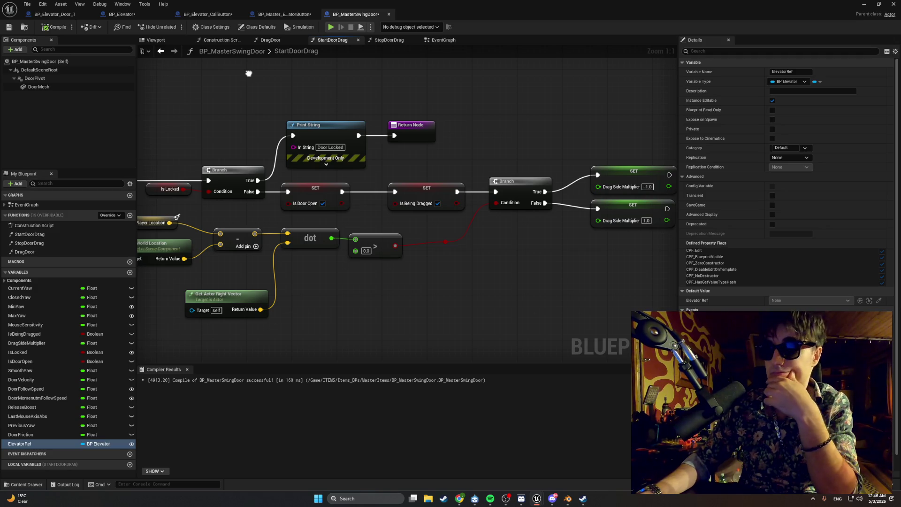
Glance at the elevator button and call button blueprints, then review the swing door's EventGraph and StopDoorDrag
{"action": "left_click", "coordinate": [278, 15]}
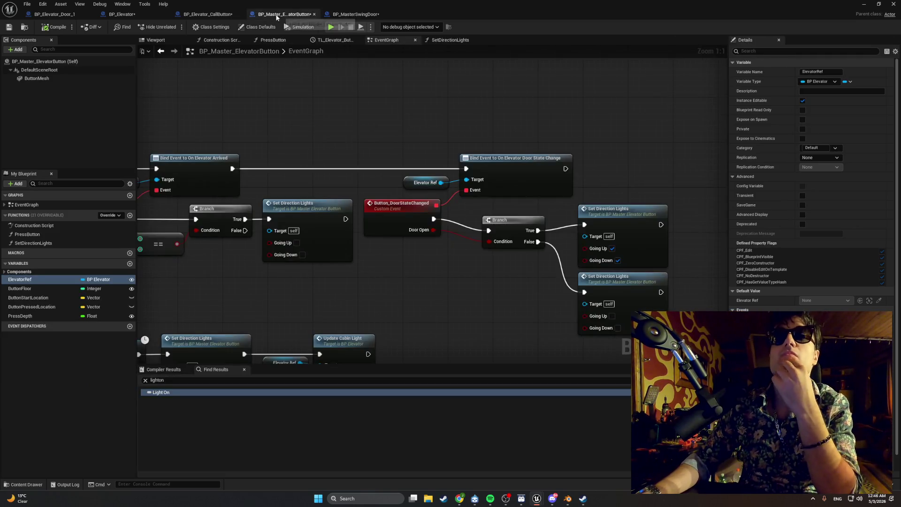
{"action": "left_click", "coordinate": [208, 14]}
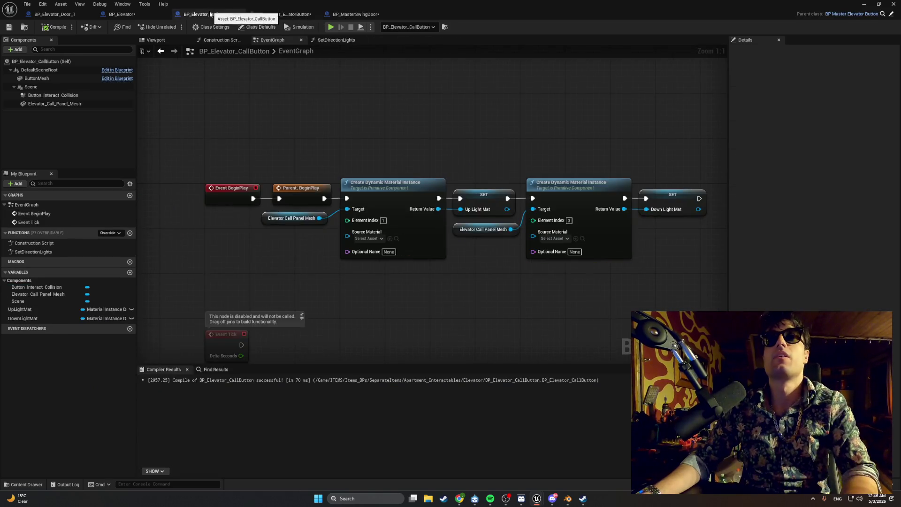
{"action": "left_click", "coordinate": [355, 14]}
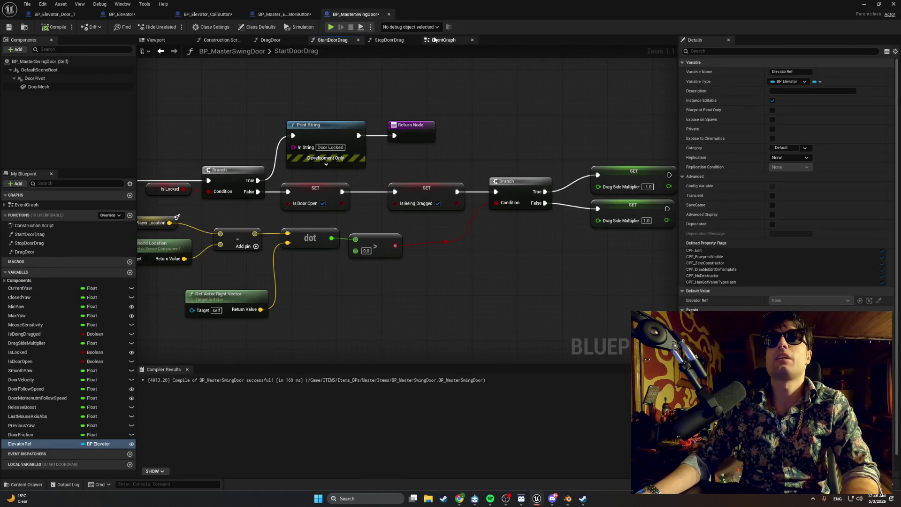
{"action": "left_click", "coordinate": [443, 40]}
{"action": "scroll", "coordinate": [150, 158], "scroll_direction": "down", "scroll_amount": 3}
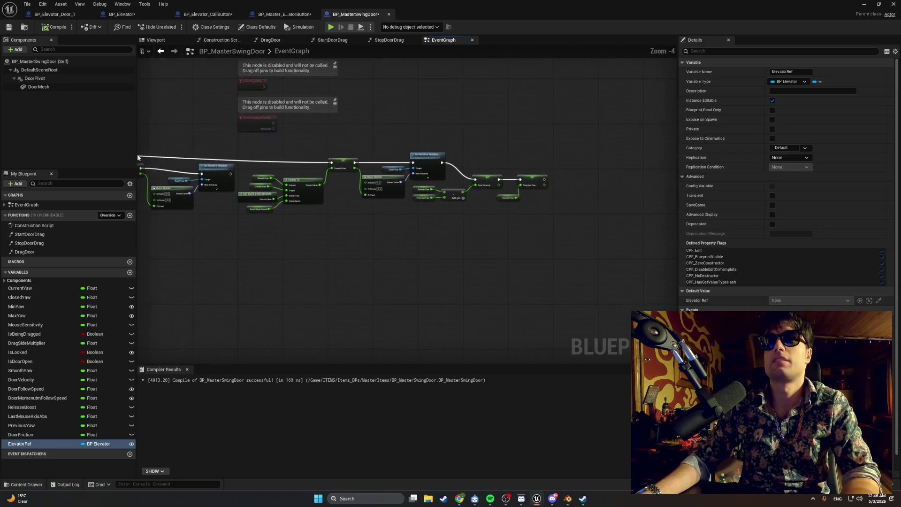
{"action": "left_click_drag", "start_coordinate": [450, 133], "coordinate": [495, 138]}
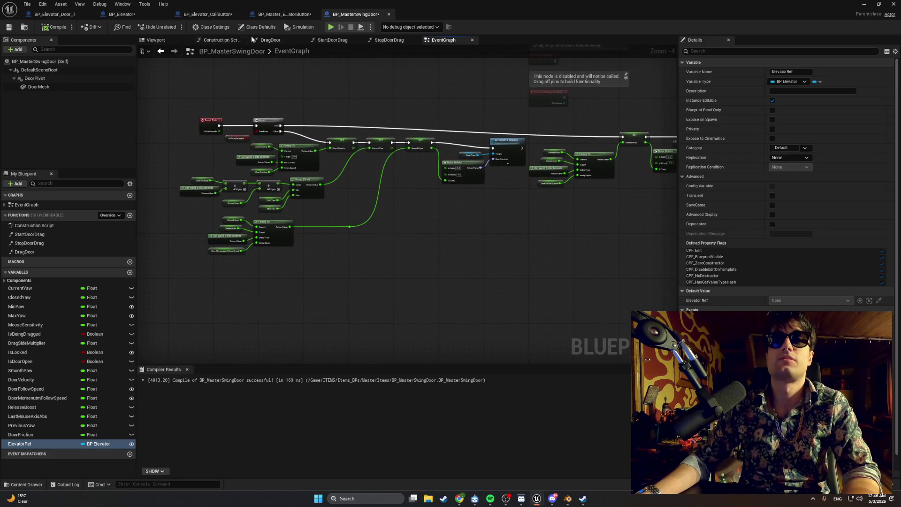
{"action": "left_click", "coordinate": [391, 41]}
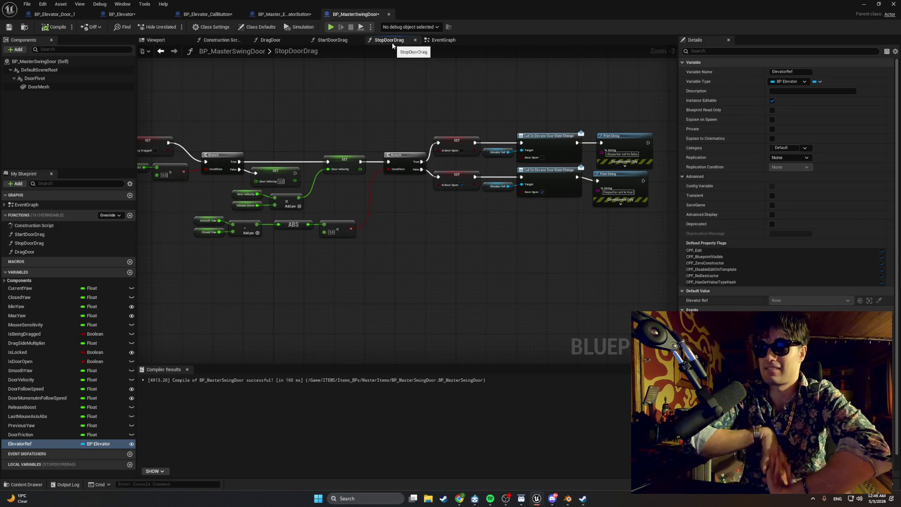
Review StopDoorDrag from its entry node through the branch logic to the Print String nodes
{"action": "left_click_drag", "start_coordinate": [339, 124], "coordinate": [399, 129]}
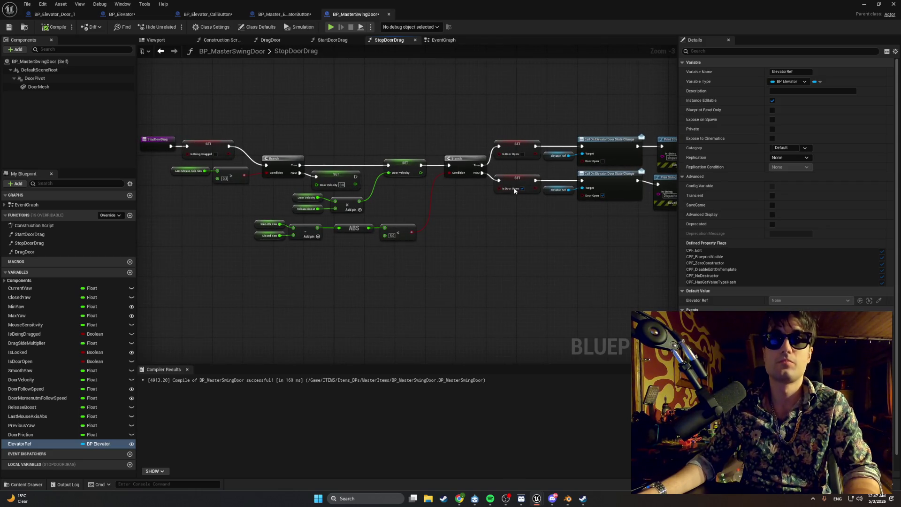
{"action": "scroll", "coordinate": [538, 241], "scroll_direction": "up", "scroll_amount": 1}
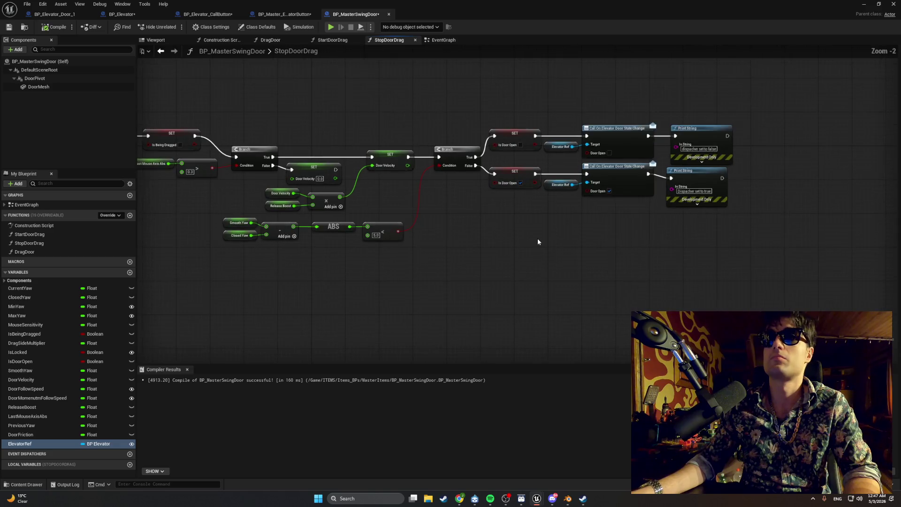
{"action": "scroll", "coordinate": [538, 241], "scroll_direction": "up", "scroll_amount": 2}
{"action": "left_click_drag", "start_coordinate": [538, 241], "coordinate": [648, 286]}
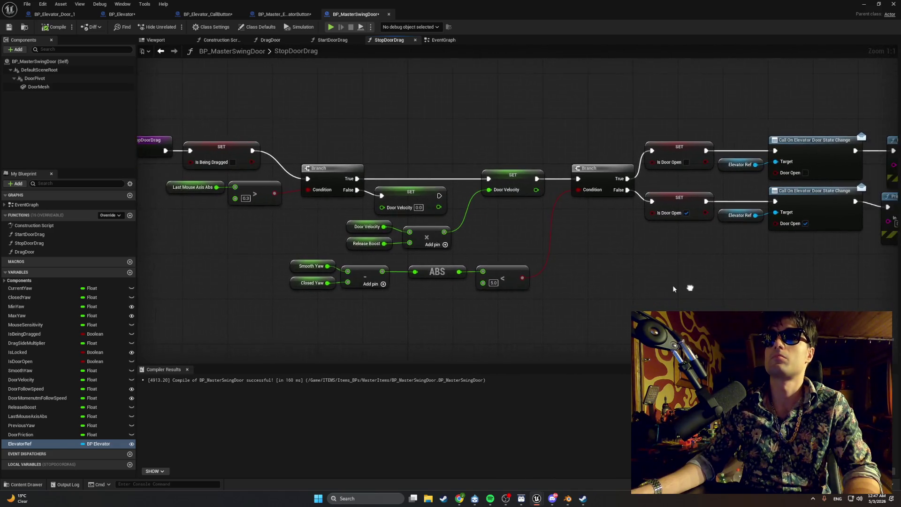
{"action": "scroll", "coordinate": [673, 288], "scroll_direction": "down", "scroll_amount": 1}
{"action": "left_click_drag", "start_coordinate": [623, 255], "coordinate": [573, 253]}
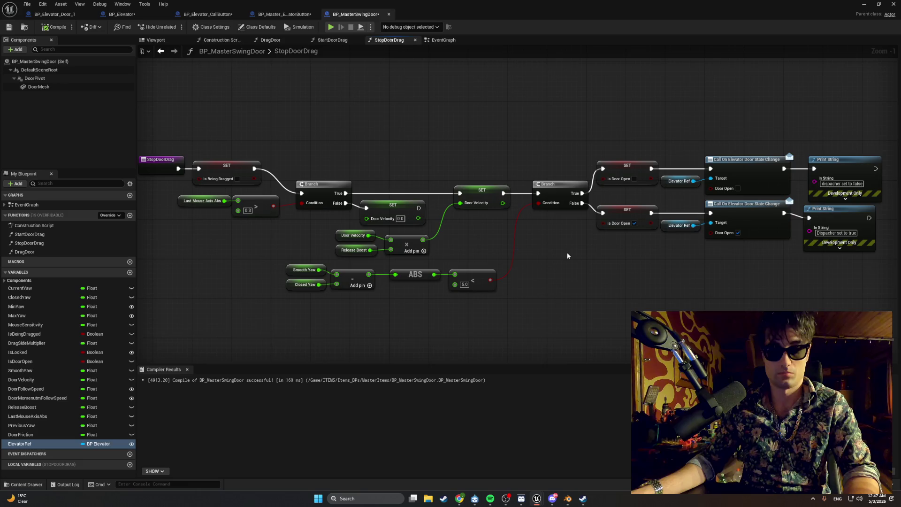
Capture a screenshot of the StopDoorDrag graph and save BP_MasterSwingDoor
{"action": "key", "text": "super+shift+s"}
{"action": "mouse_move", "coordinate": [145, 127]}
{"action": "left_mouse_down"}
{"action": "mouse_move", "coordinate": [492, 316]}
{"action": "mouse_move", "coordinate": [900, 274]}
{"action": "mouse_move", "coordinate": [898, 314]}
{"action": "left_mouse_up"}
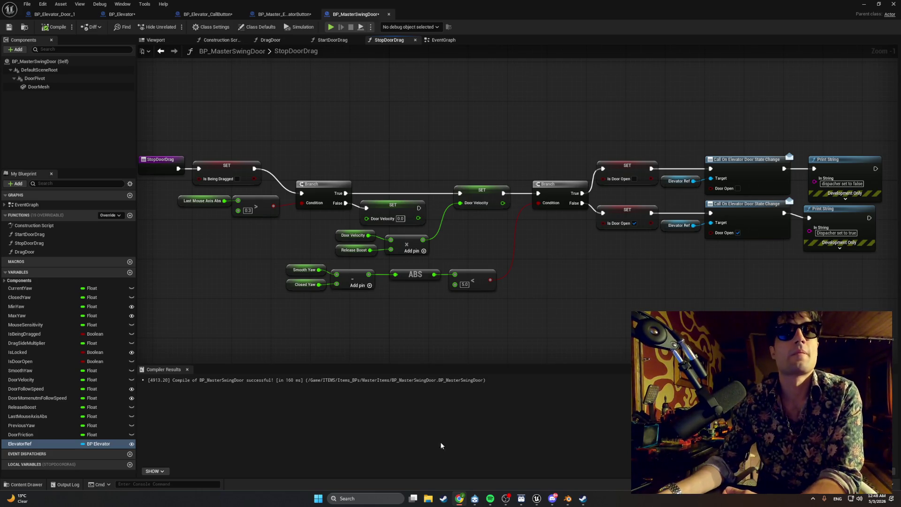
{"action": "left_click", "coordinate": [8, 27]}
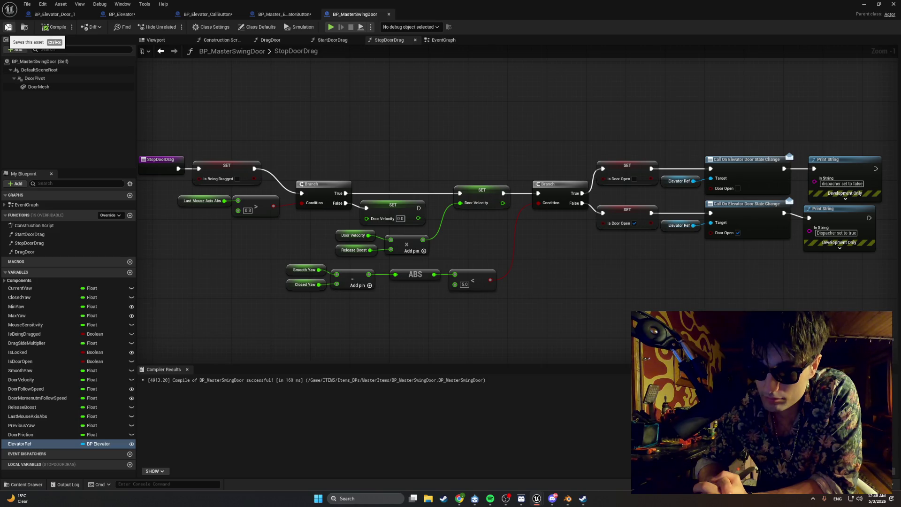
Cut the six dispatcher call, target and Print String nodes out of StopDoorDrag and recompile
{"action": "left_click_drag", "start_coordinate": [589, 286], "coordinate": [459, 277]}
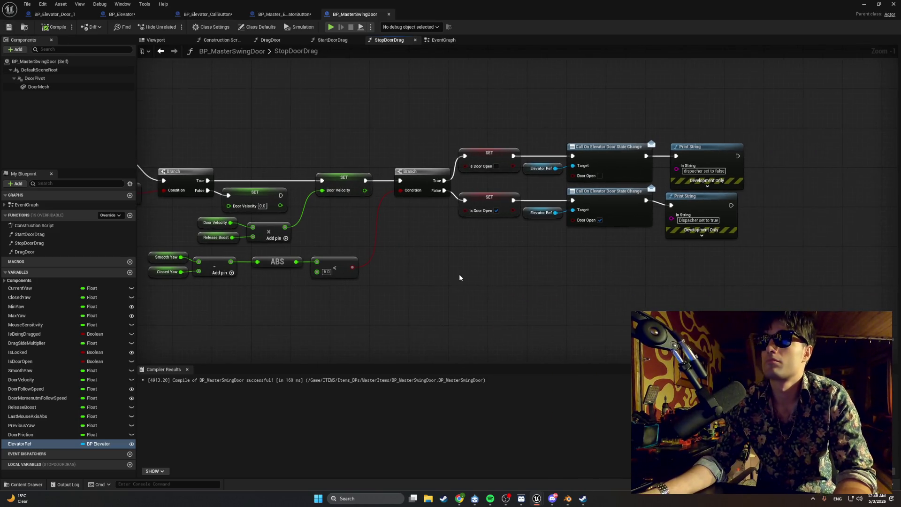
{"action": "left_click_drag", "start_coordinate": [718, 274], "coordinate": [532, 103]}
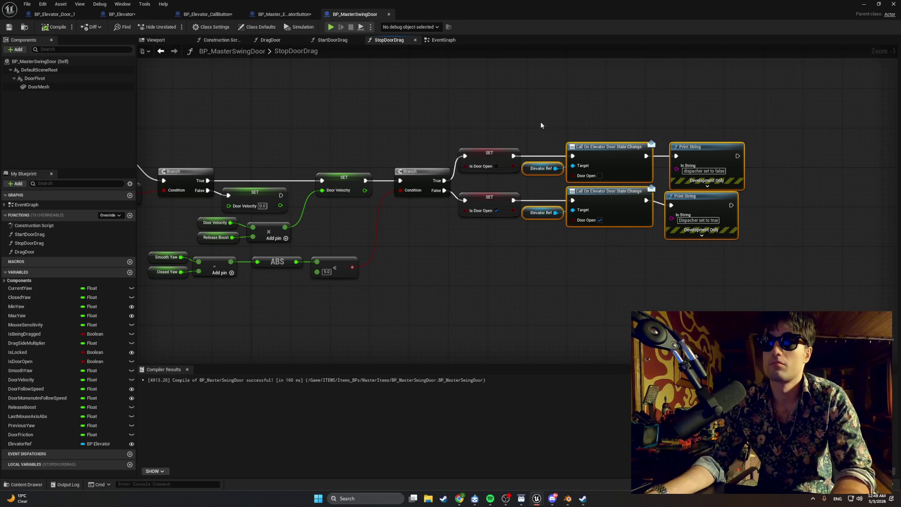
{"action": "key", "text": "Delete"}
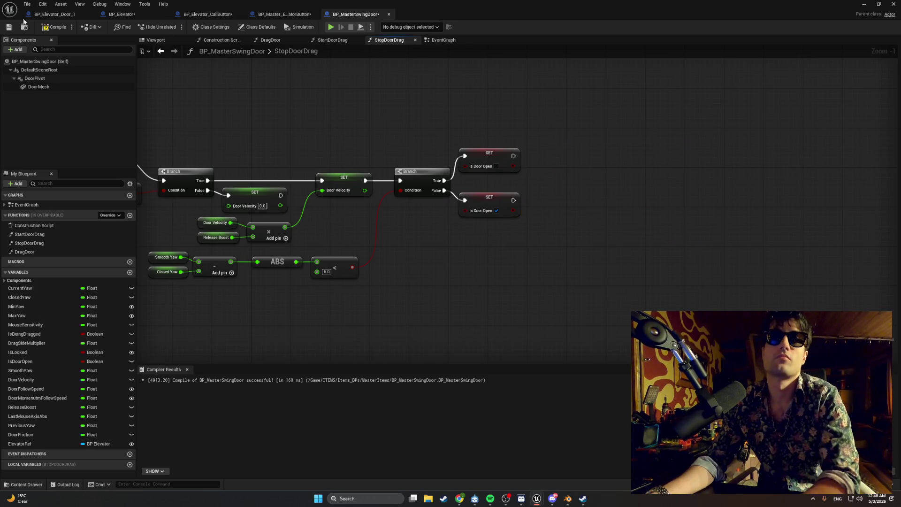
{"action": "left_click", "coordinate": [55, 26]}
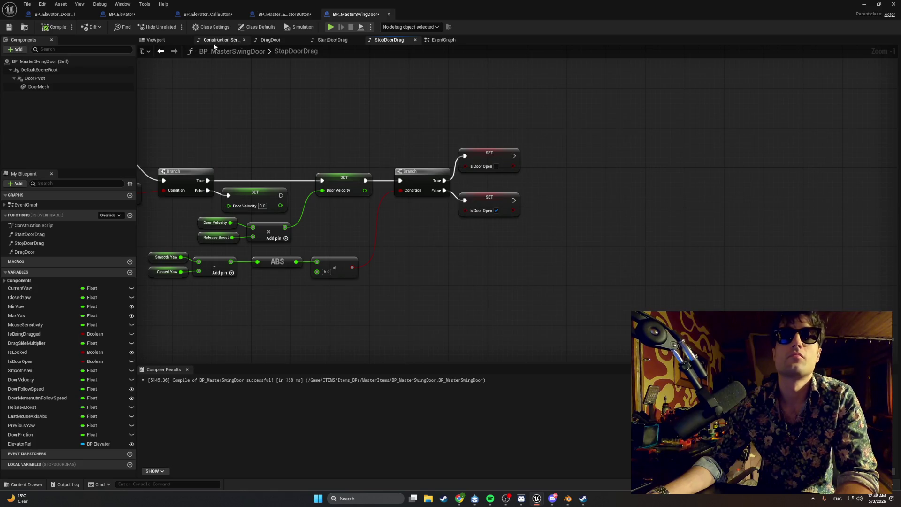
In the swing door EventGraph, locate empty space past the last SET node of the Tick chain
{"action": "left_click", "coordinate": [438, 40]}
{"action": "mouse_move", "coordinate": [350, 105]}
{"action": "left_mouse_down"}
{"action": "mouse_move", "coordinate": [393, 112]}
{"action": "mouse_move", "coordinate": [271, 119]}
{"action": "left_mouse_up"}
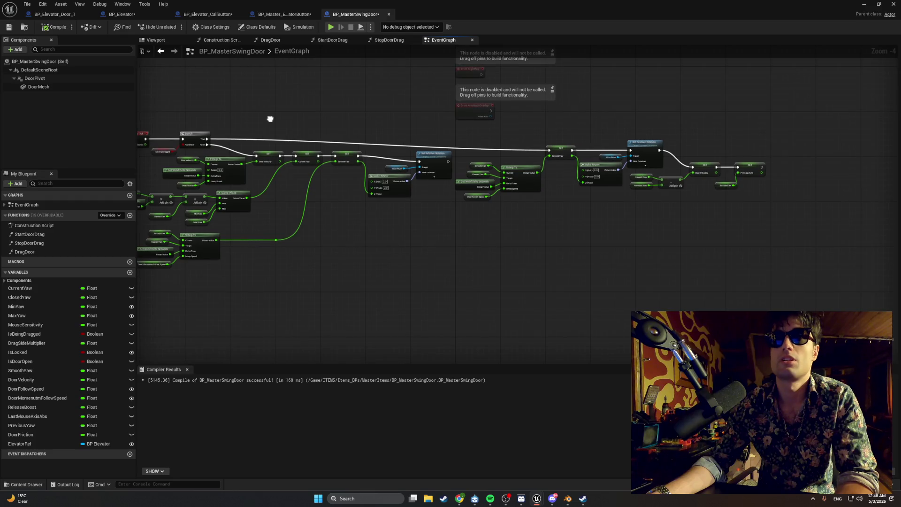
{"action": "scroll", "coordinate": [346, 134], "scroll_direction": "up", "scroll_amount": 4}
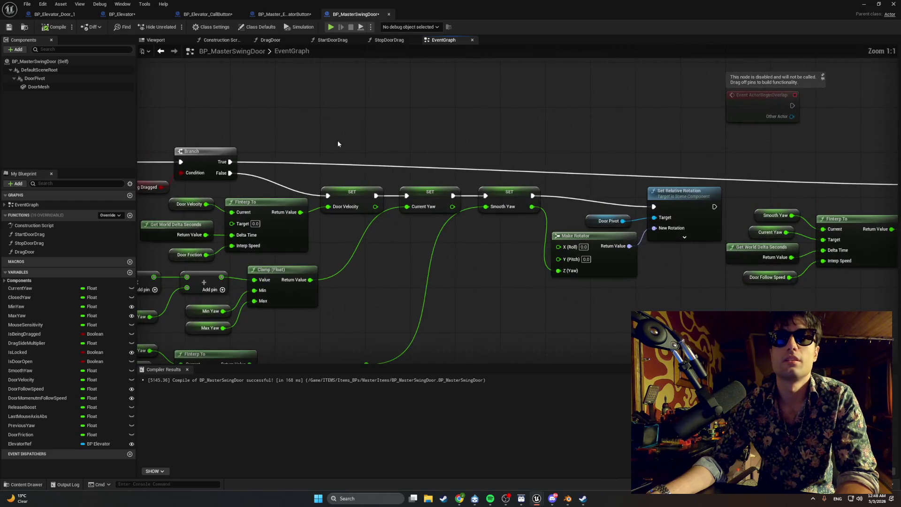
{"action": "mouse_move", "coordinate": [336, 135]}
{"action": "left_mouse_down"}
{"action": "mouse_move", "coordinate": [333, 120]}
{"action": "mouse_move", "coordinate": [306, 111]}
{"action": "mouse_move", "coordinate": [478, 76]}
{"action": "mouse_move", "coordinate": [312, 94]}
{"action": "mouse_move", "coordinate": [348, 121]}
{"action": "mouse_move", "coordinate": [387, 126]}
{"action": "left_mouse_up"}
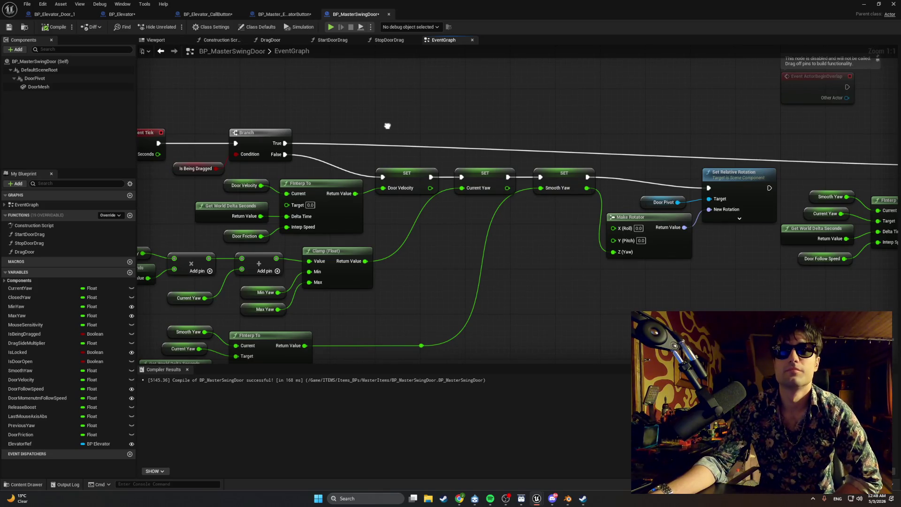
{"action": "left_click_drag", "start_coordinate": [387, 126], "coordinate": [147, 117]}
{"action": "mouse_move", "coordinate": [287, 134]}
{"action": "left_mouse_down"}
{"action": "mouse_move", "coordinate": [506, 119]}
{"action": "mouse_move", "coordinate": [232, 127]}
{"action": "mouse_move", "coordinate": [526, 119]}
{"action": "mouse_move", "coordinate": [138, 110]}
{"action": "mouse_move", "coordinate": [137, 121]}
{"action": "left_mouse_up"}
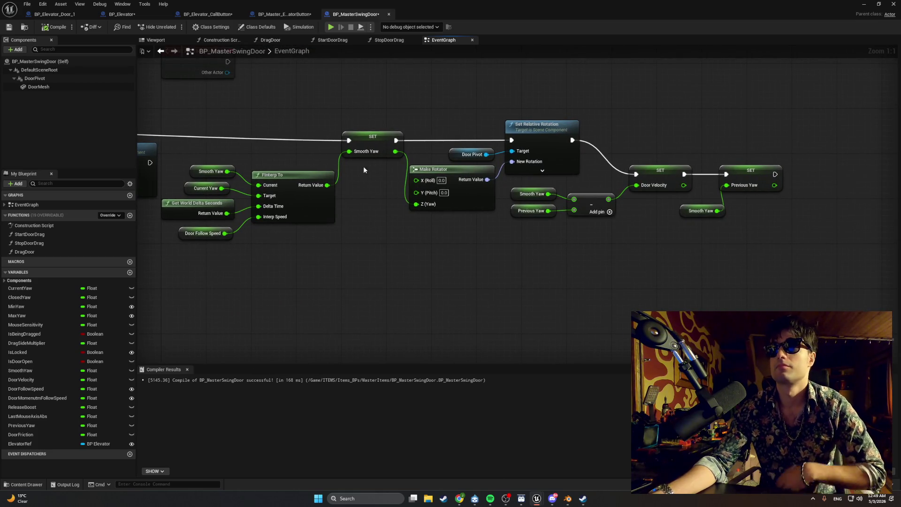
{"action": "left_click_drag", "start_coordinate": [363, 167], "coordinate": [245, 157]}
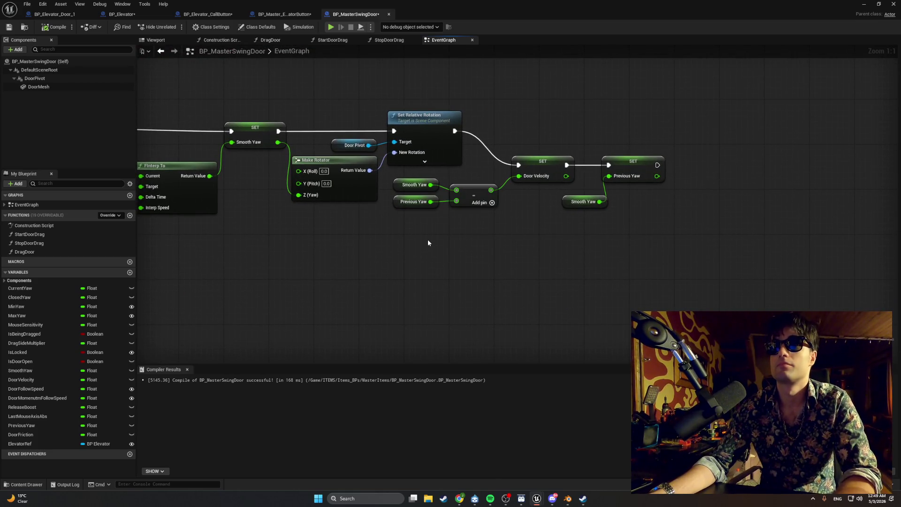
{"action": "scroll", "coordinate": [405, 243], "scroll_direction": "down", "scroll_amount": 2}
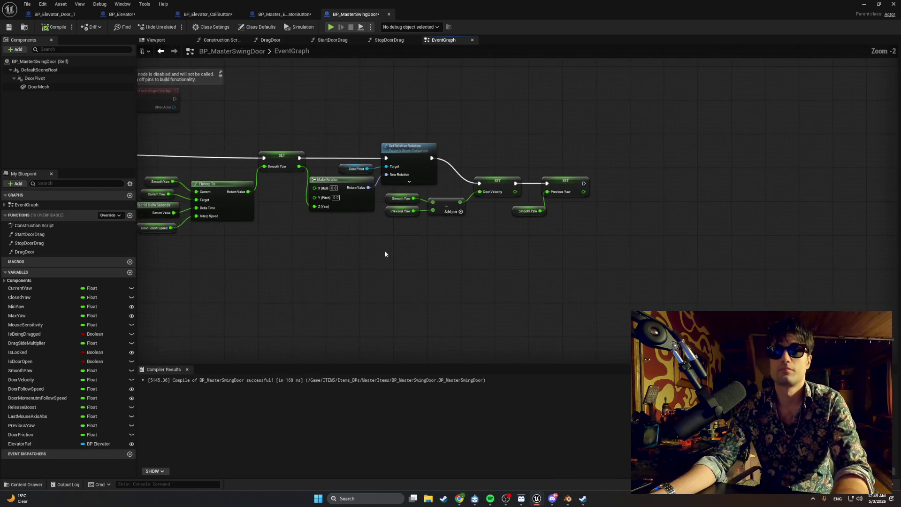
{"action": "left_click_drag", "start_coordinate": [384, 250], "coordinate": [448, 220]}
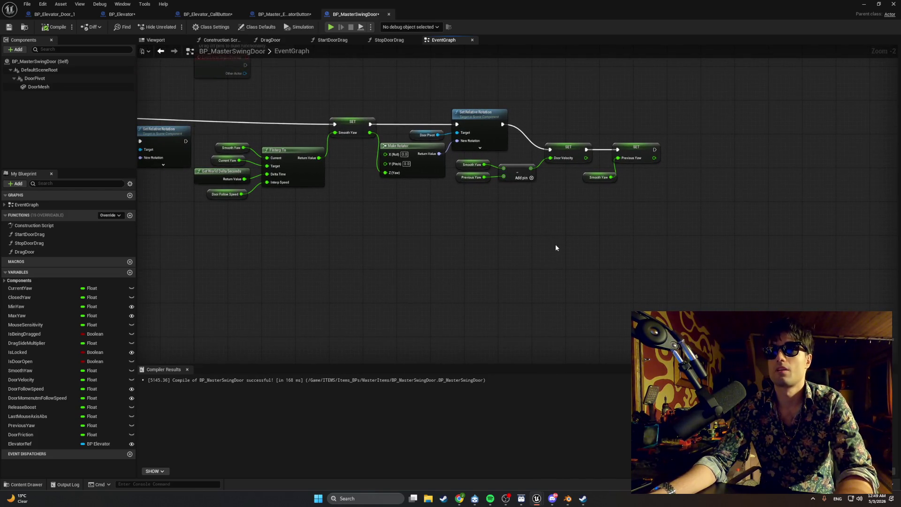
Paste the dispatcher nodes, run them after Set Relative Rotation, and recompile
{"action": "key", "text": "ctrl+v"}
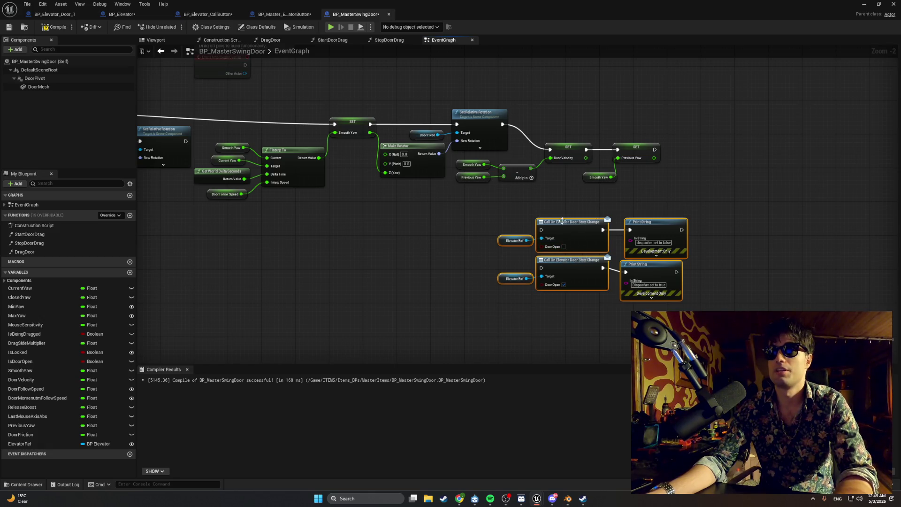
{"action": "mouse_move", "coordinate": [563, 221]}
{"action": "left_mouse_down"}
{"action": "mouse_move", "coordinate": [667, 203]}
{"action": "mouse_move", "coordinate": [617, 206]}
{"action": "left_mouse_up"}
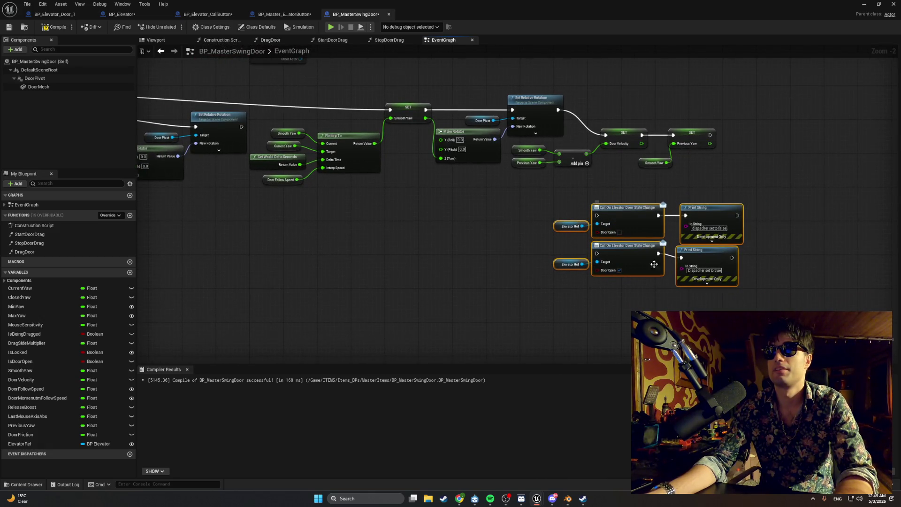
{"action": "mouse_move", "coordinate": [746, 287]}
{"action": "left_mouse_down"}
{"action": "mouse_move", "coordinate": [573, 246]}
{"action": "mouse_move", "coordinate": [627, 248]}
{"action": "mouse_move", "coordinate": [765, 142]}
{"action": "left_mouse_up"}
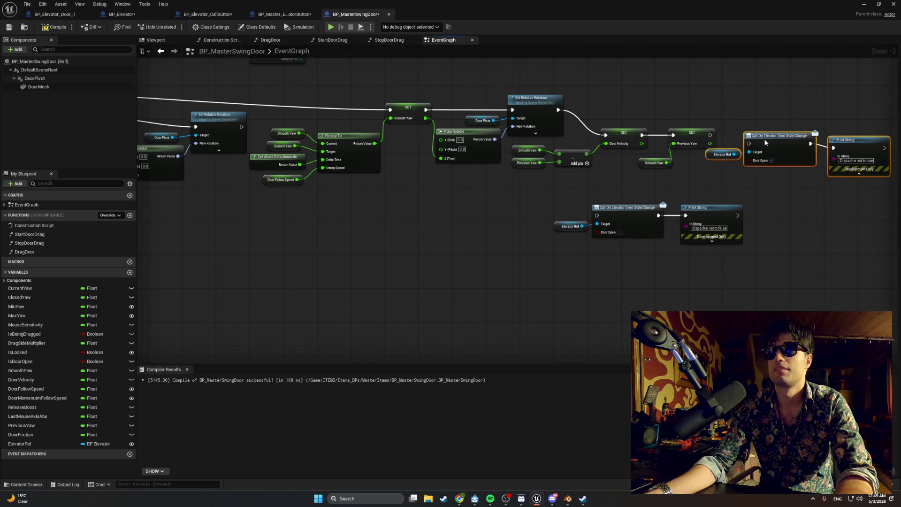
{"action": "mouse_move", "coordinate": [582, 203]}
{"action": "left_mouse_down"}
{"action": "mouse_move", "coordinate": [770, 201]}
{"action": "mouse_move", "coordinate": [559, 177]}
{"action": "mouse_move", "coordinate": [618, 197]}
{"action": "left_mouse_up"}
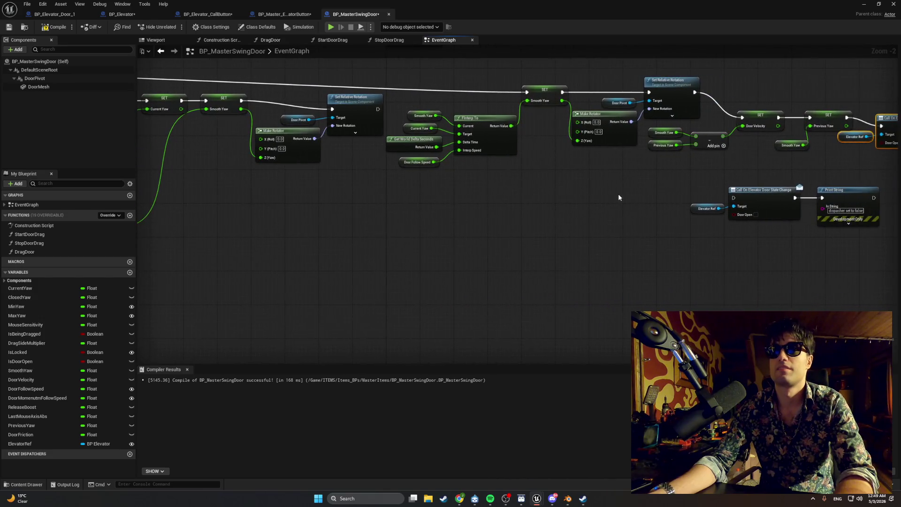
{"action": "left_click_drag", "start_coordinate": [859, 256], "coordinate": [688, 183]}
{"action": "mouse_move", "coordinate": [760, 194]}
{"action": "left_mouse_down"}
{"action": "mouse_move", "coordinate": [435, 189]}
{"action": "mouse_move", "coordinate": [435, 202]}
{"action": "left_mouse_up"}
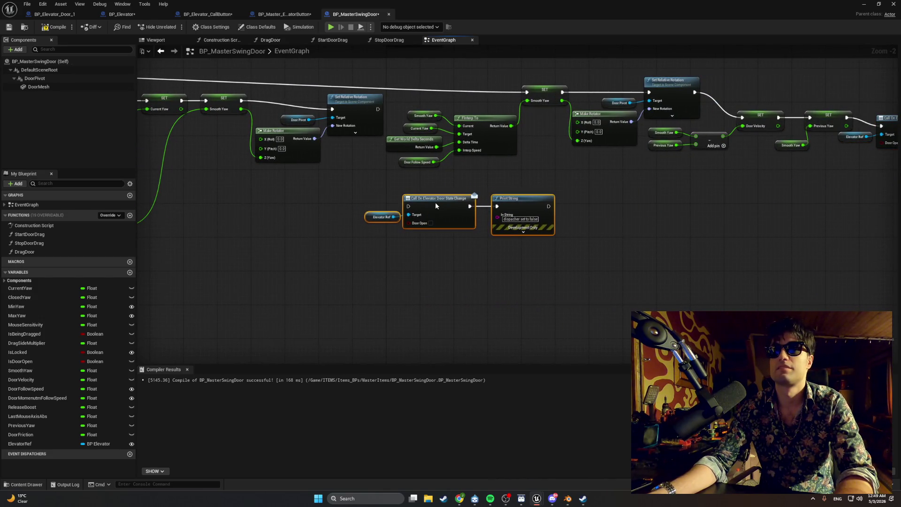
{"action": "mouse_move", "coordinate": [378, 108]}
{"action": "left_mouse_down"}
{"action": "mouse_move", "coordinate": [392, 127]}
{"action": "mouse_move", "coordinate": [388, 184]}
{"action": "mouse_move", "coordinate": [408, 206]}
{"action": "left_mouse_up"}
{"action": "left_click", "coordinate": [54, 26]}
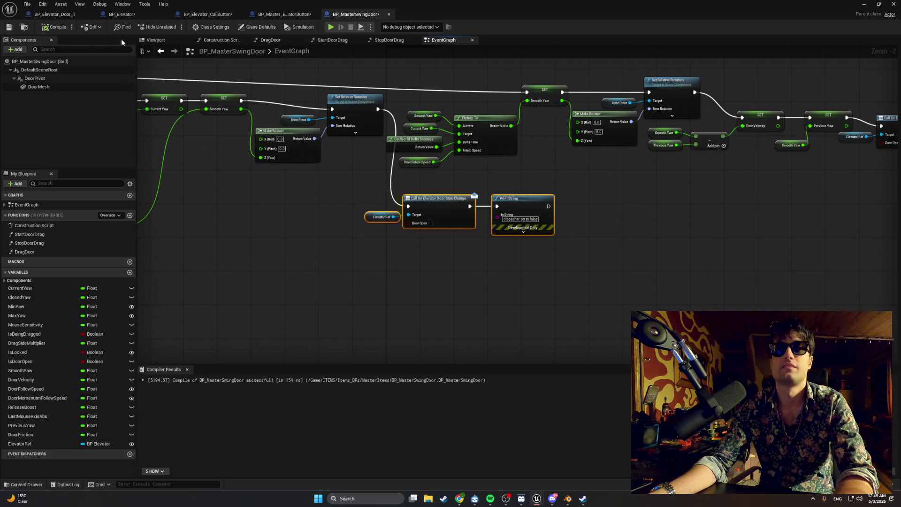
Play-test in the editor: walk to the elevator, use the call panel twice, then stop
{"action": "left_click", "coordinate": [864, 3]}
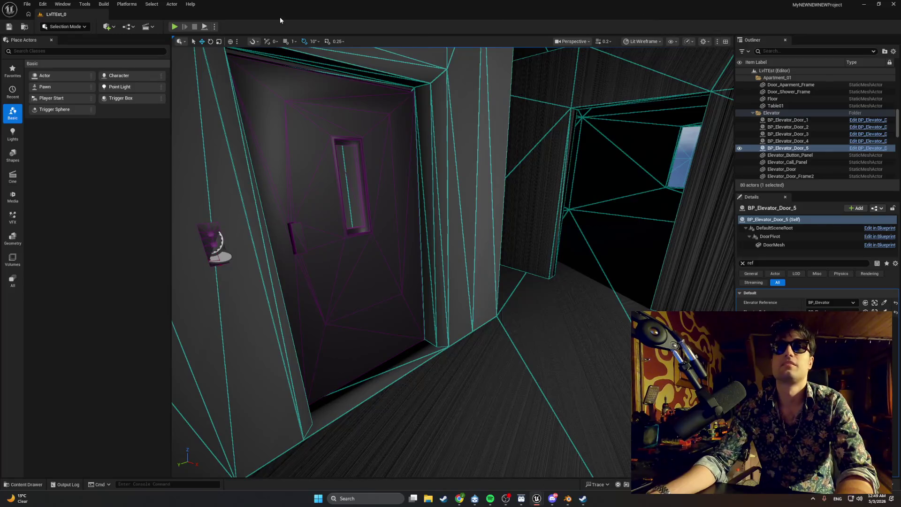
{"action": "left_click", "coordinate": [174, 26]}
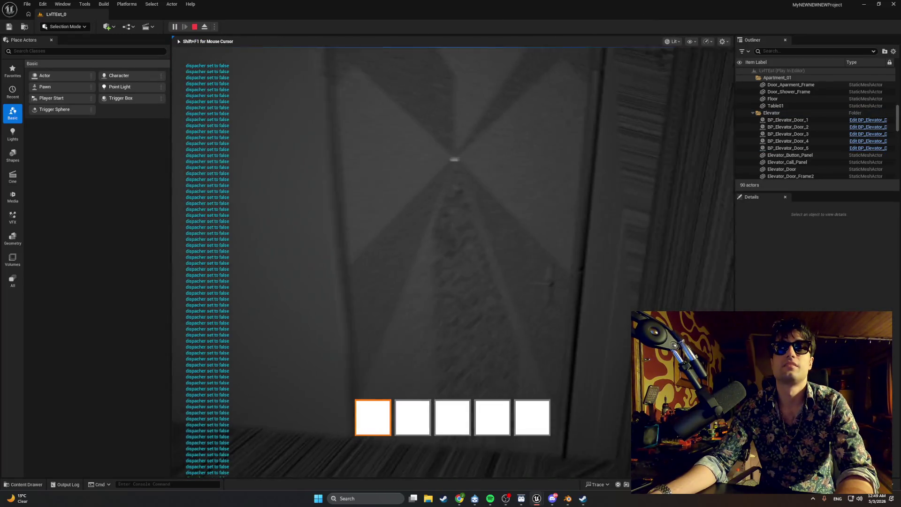
{"action": "key", "text": "w"}
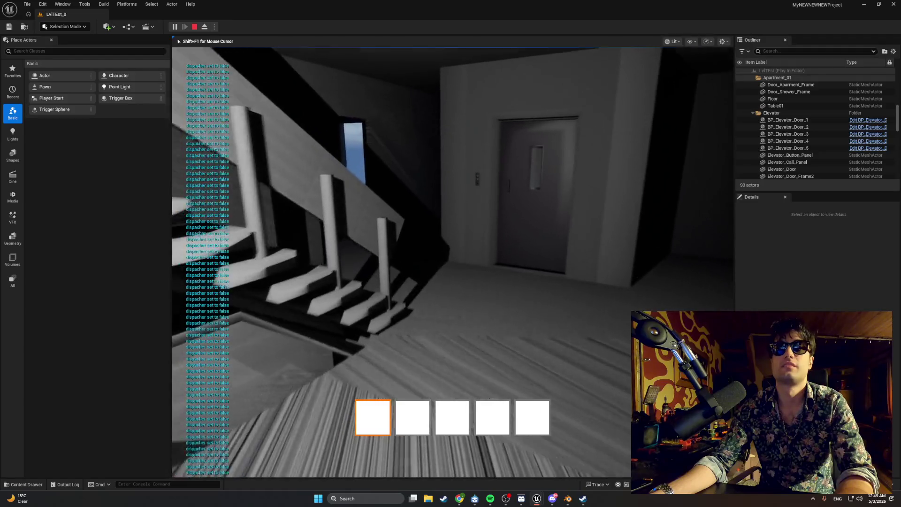
{"action": "key", "text": "w"}
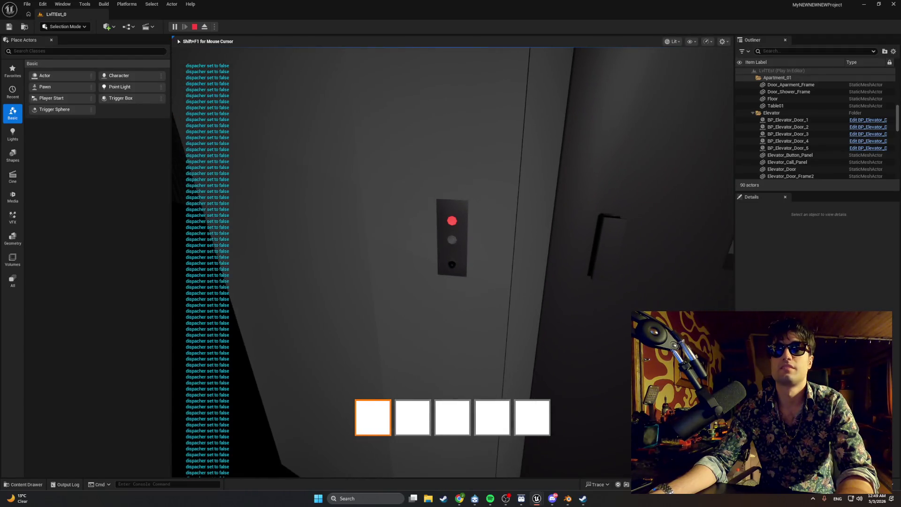
{"action": "key", "text": "s"}
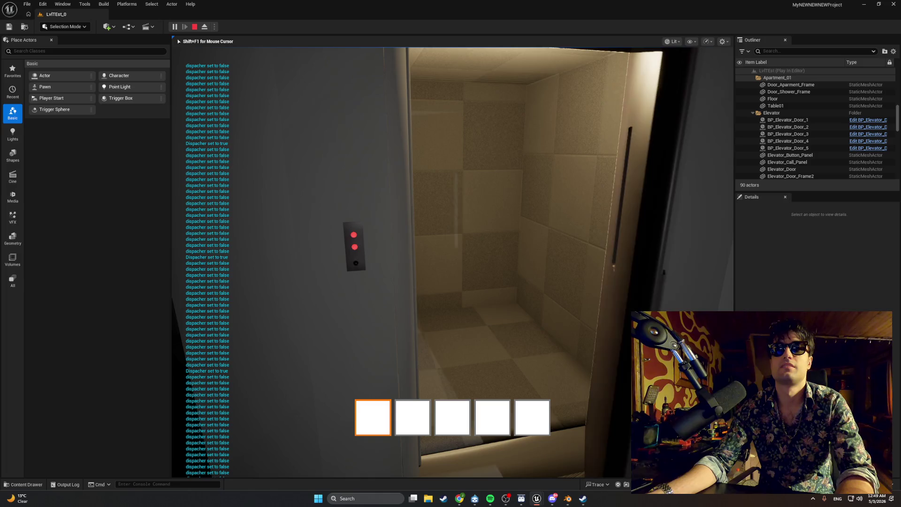
{"action": "key", "text": "w"}
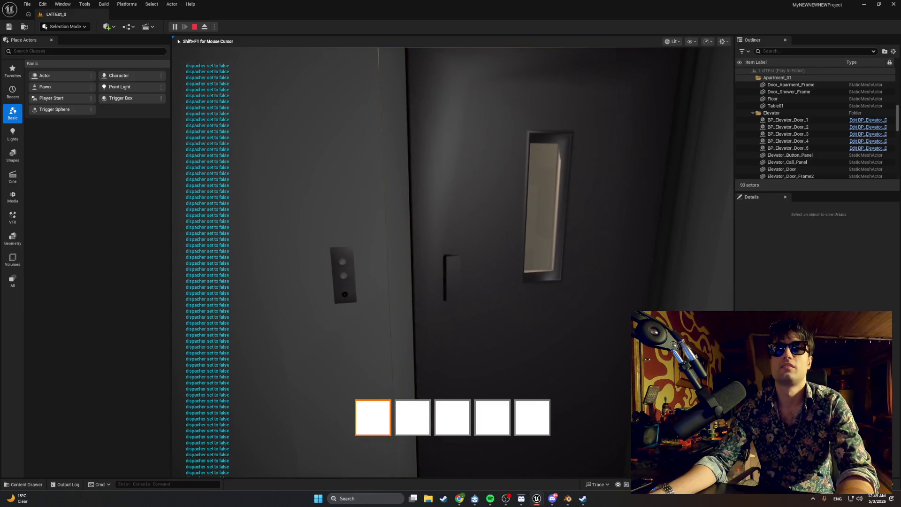
{"action": "key", "text": "e"}
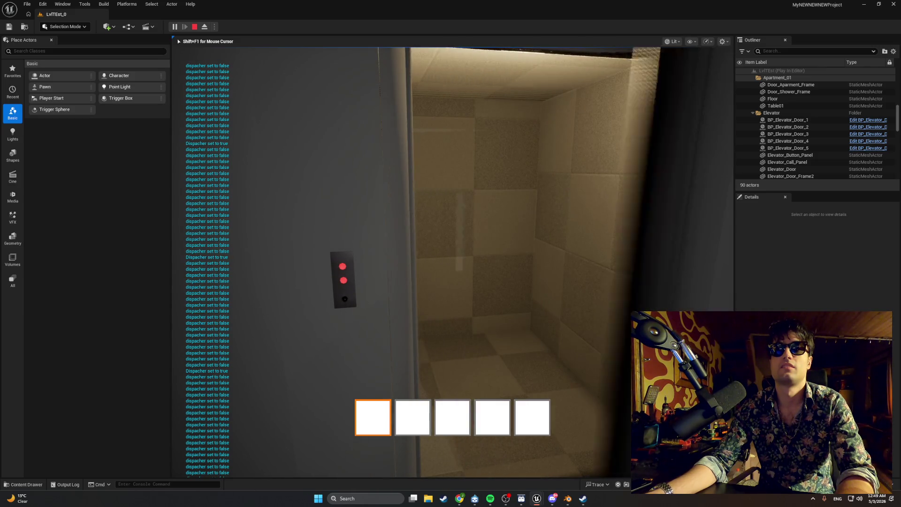
{"action": "key", "text": "Escape"}
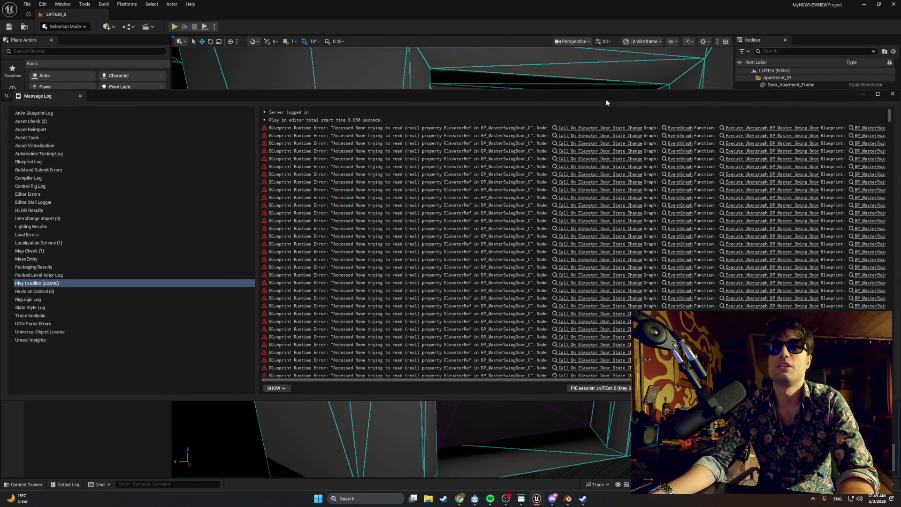
Close the runtime error log and undo the new dispatcher wiring in BP_MasterSwingDoor's EventGraph
{"action": "left_click_drag", "start_coordinate": [503, 100], "coordinate": [444, 105]}
{"action": "left_click", "coordinate": [832, 99]}
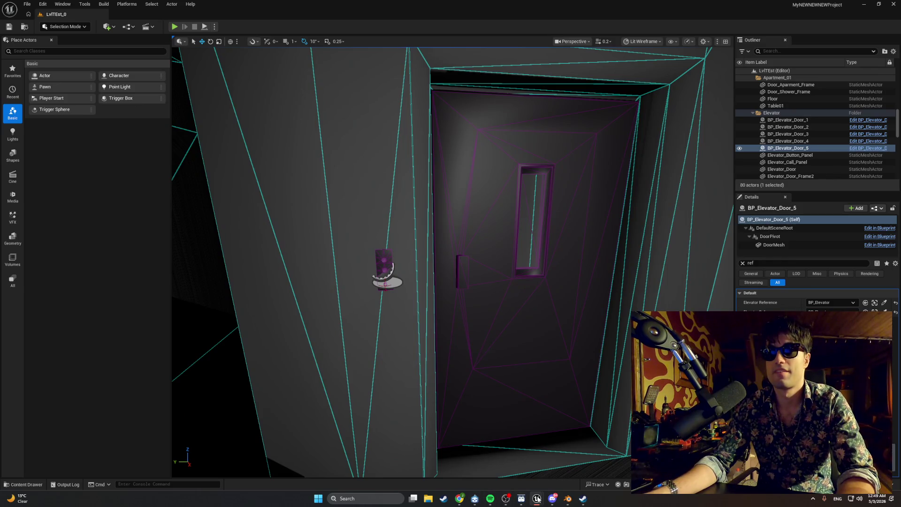
{"action": "mouse_move", "coordinate": [537, 499]}
{"action": "left_click", "coordinate": [556, 475]}
{"action": "key", "text": "ctrl+z"}
{"action": "key", "text": "ctrl+z"}
{"action": "key", "text": "ctrl+z"}
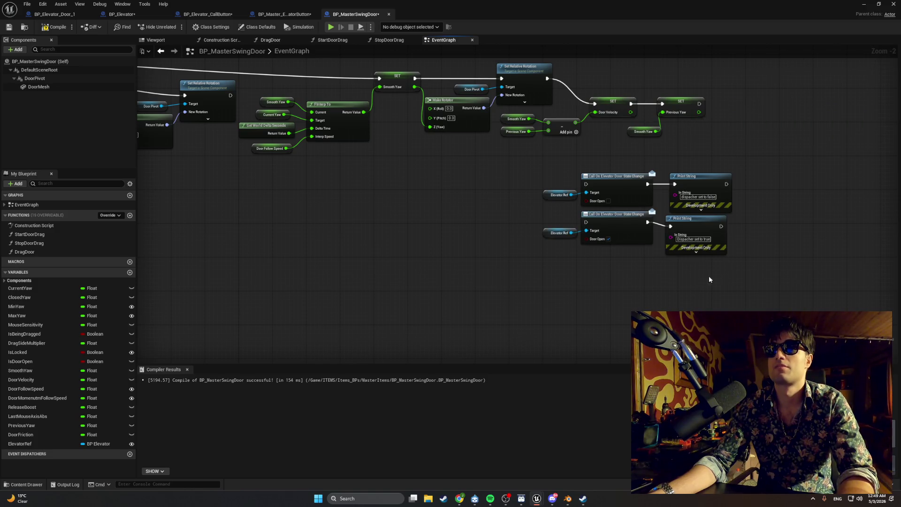
Delete both dispatcher call and print groups from the swing door, then view BP_Elevator's event graph
{"action": "left_click_drag", "start_coordinate": [709, 279], "coordinate": [511, 169]}
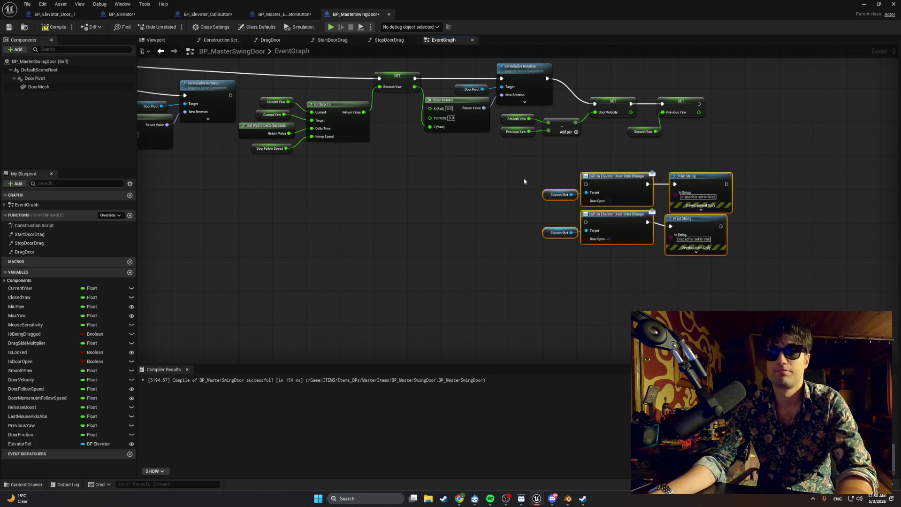
{"action": "key", "text": "Delete"}
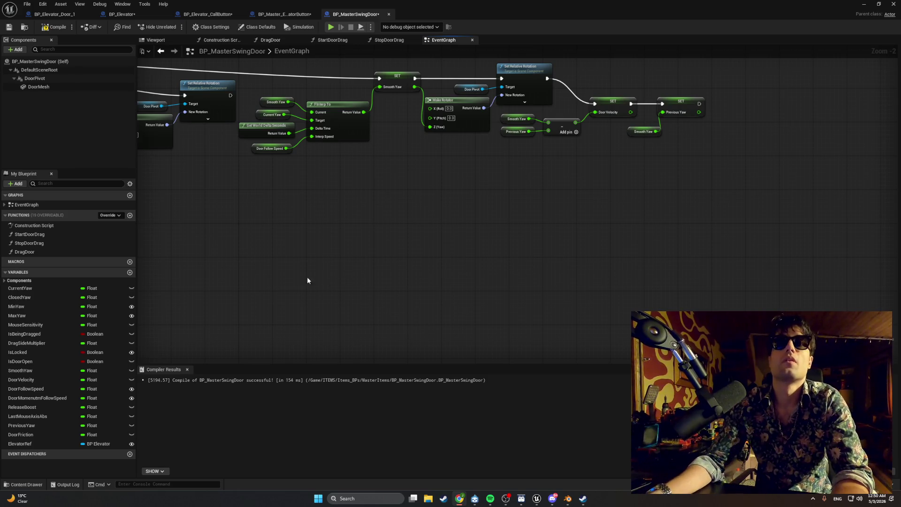
{"action": "left_click", "coordinate": [122, 14]}
{"action": "mouse_move", "coordinate": [251, 123]}
{"action": "left_mouse_down"}
{"action": "mouse_move", "coordinate": [284, 115]}
{"action": "mouse_move", "coordinate": [404, 120]}
{"action": "mouse_move", "coordinate": [404, 130]}
{"action": "left_mouse_up"}
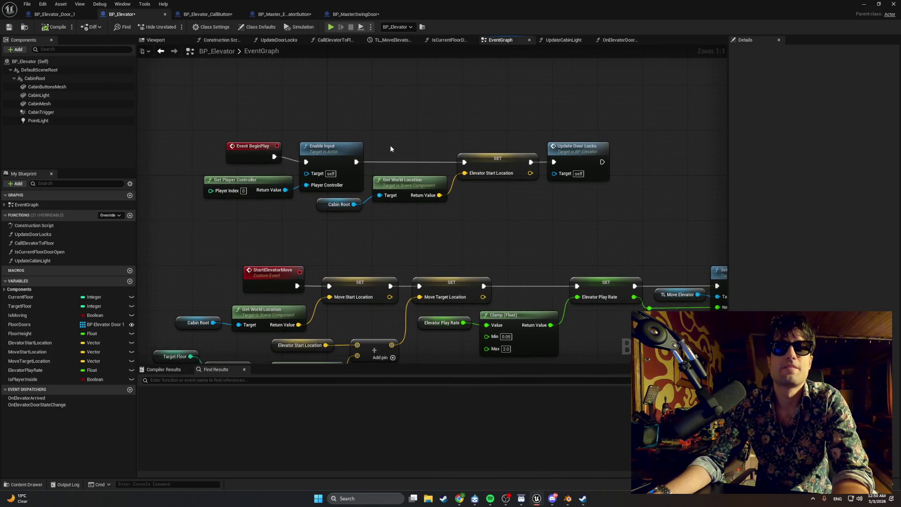
{"action": "mouse_move", "coordinate": [381, 185]}
{"action": "left_mouse_down"}
{"action": "mouse_move", "coordinate": [356, 209]}
{"action": "mouse_move", "coordinate": [279, 201]}
{"action": "left_mouse_up"}
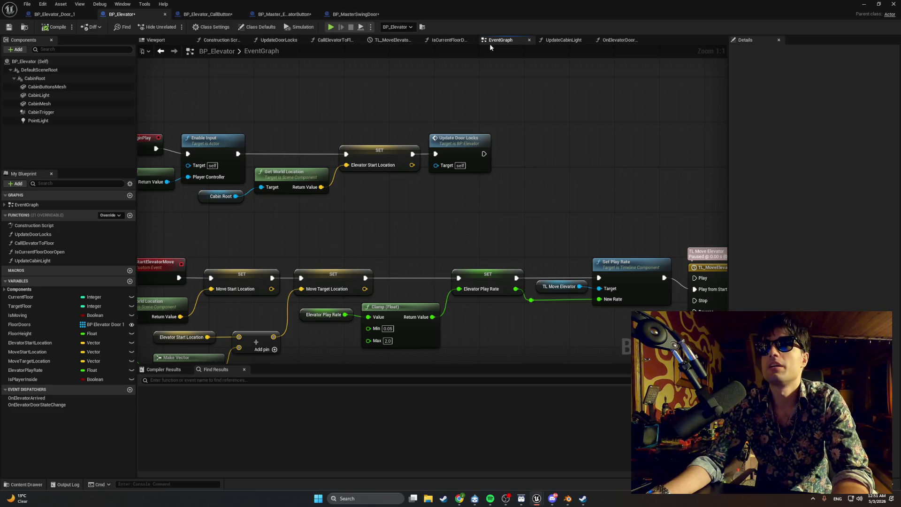
Inspect BP_Elevator's UpdateCabinLight and UpdateDoorLocks graphs alongside the timeline nodes in the event graph
{"action": "left_click", "coordinate": [563, 40]}
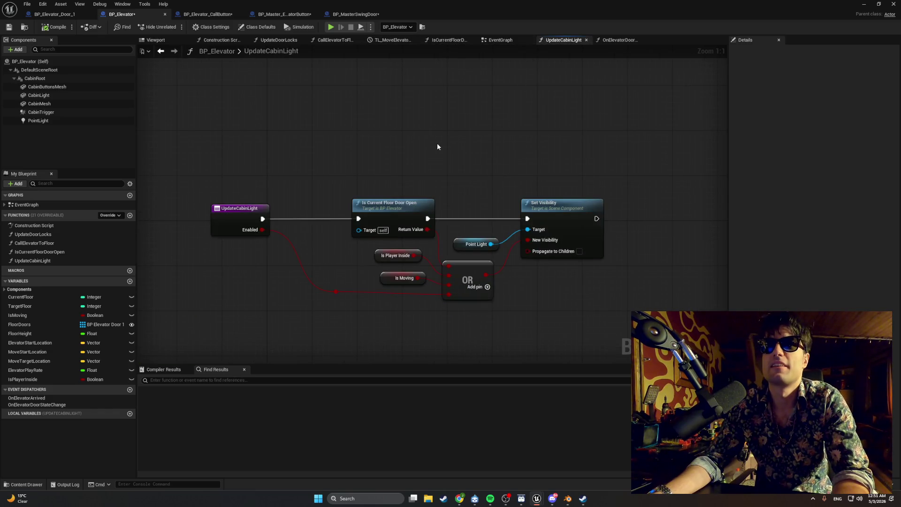
{"action": "left_click", "coordinate": [500, 42]}
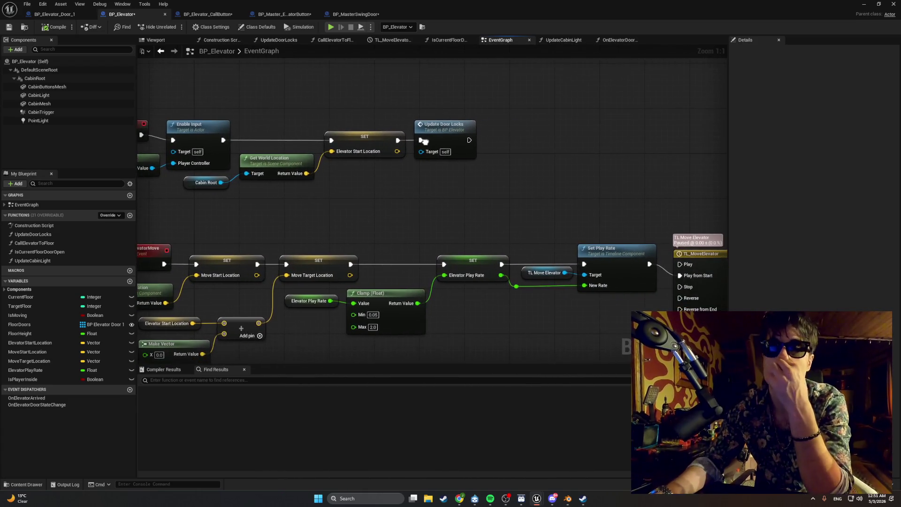
{"action": "mouse_move", "coordinate": [424, 141]}
{"action": "left_mouse_down"}
{"action": "mouse_move", "coordinate": [498, 118]}
{"action": "mouse_move", "coordinate": [511, 125]}
{"action": "left_mouse_up"}
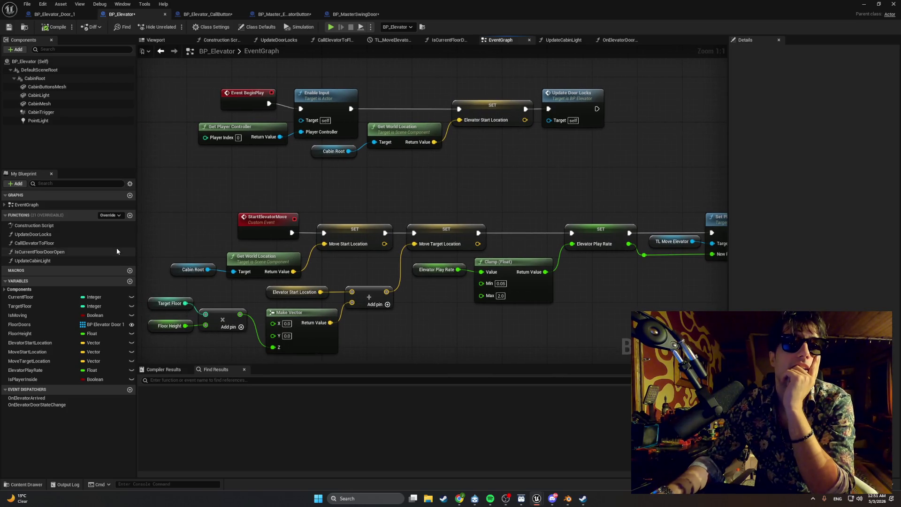
{"action": "double_click", "coordinate": [108, 233]}
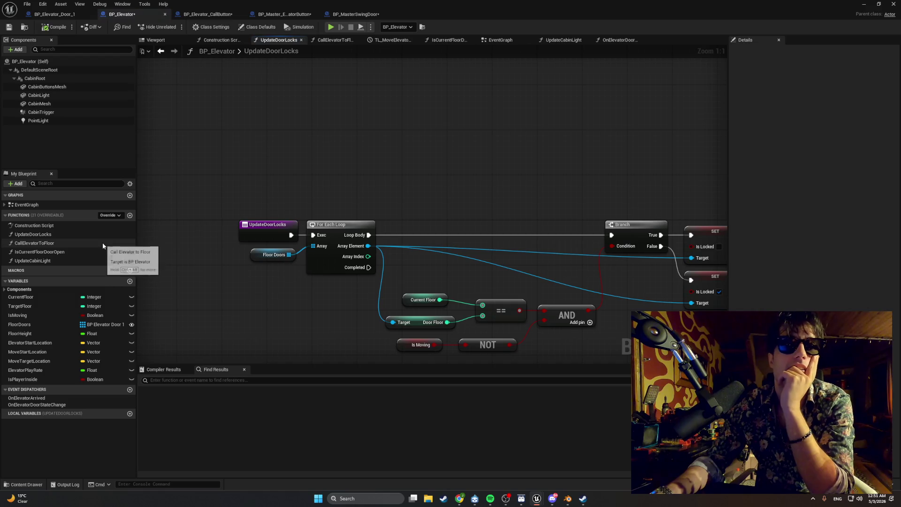
{"action": "double_click", "coordinate": [90, 261]}
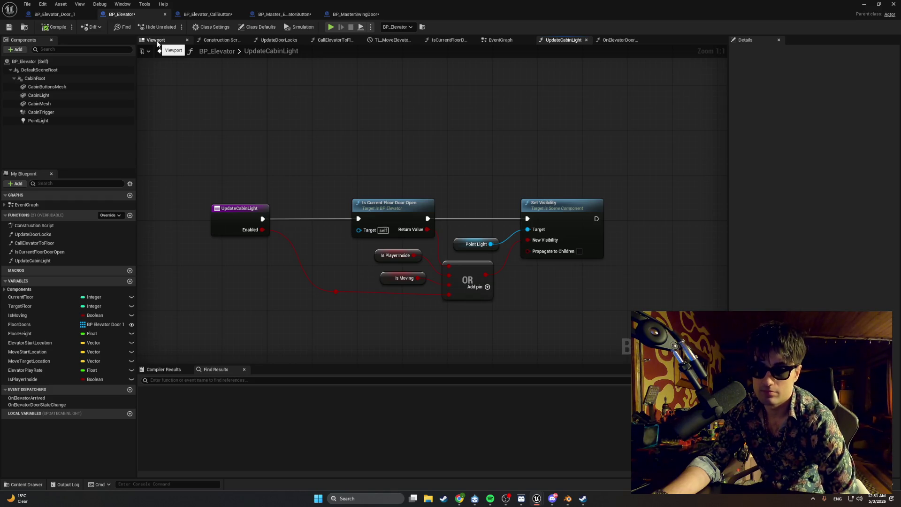
{"action": "left_click", "coordinate": [498, 40]}
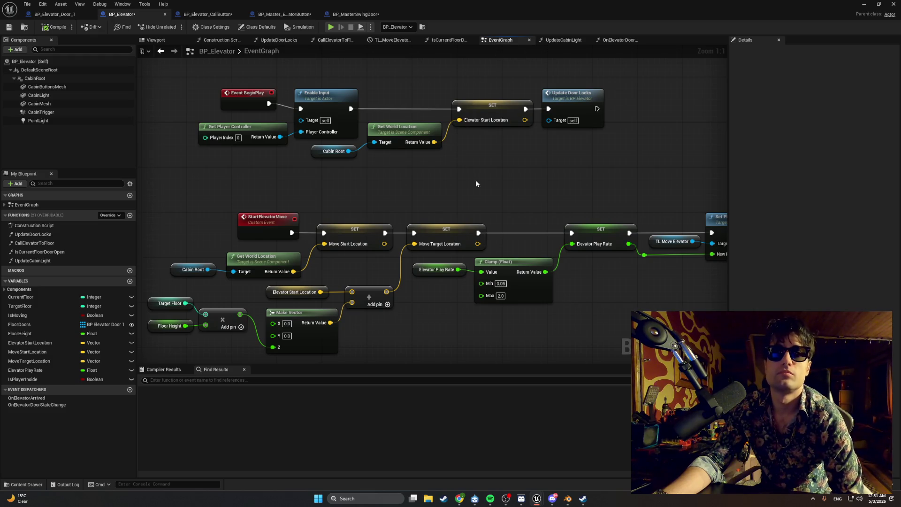
{"action": "left_click_drag", "start_coordinate": [477, 183], "coordinate": [328, 179]}
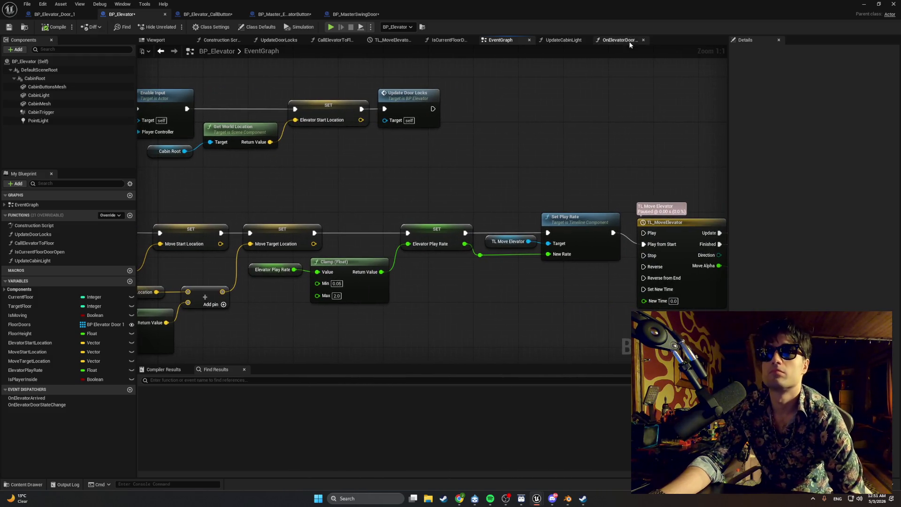
Check the door-state dispatcher, IsCurrentFloorDoorOpen and TL_MoveElevator, ending on CallElevatorToFloor
{"action": "left_click", "coordinate": [615, 43]}
{"action": "left_click", "coordinate": [560, 41]}
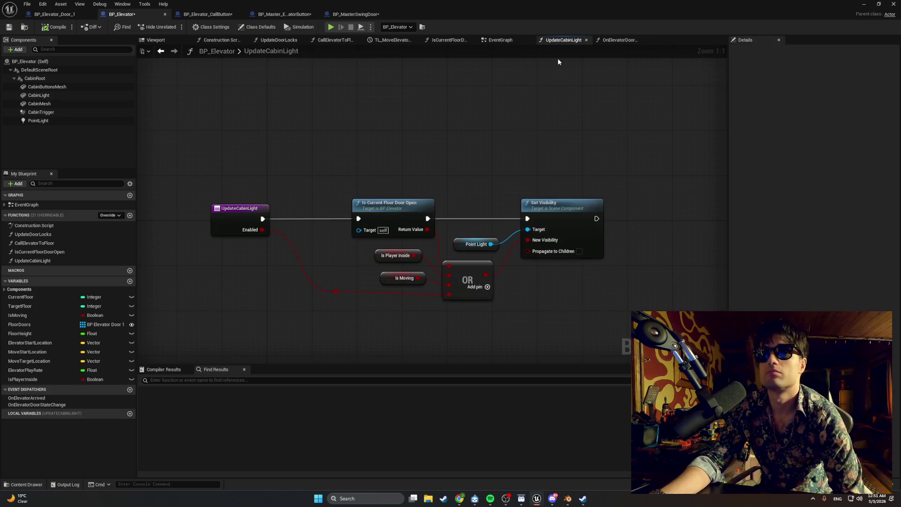
{"action": "left_click", "coordinate": [512, 42]}
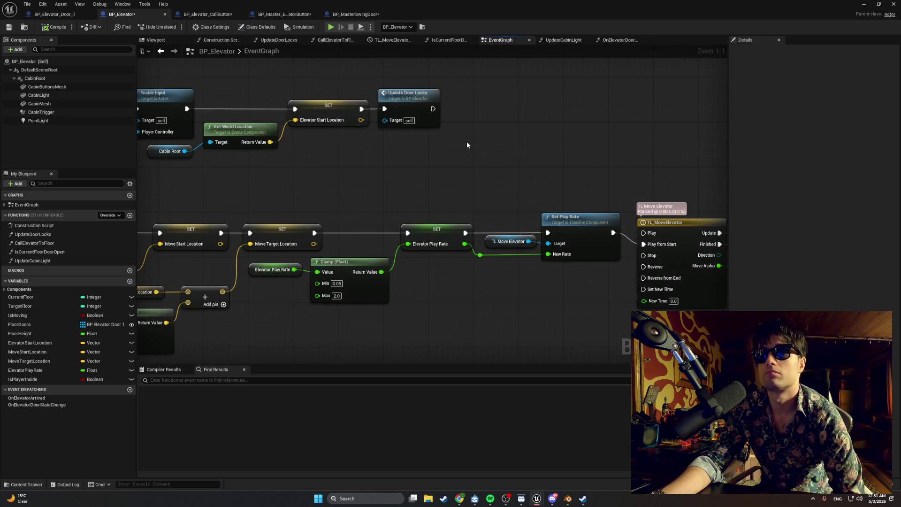
{"action": "left_click_drag", "start_coordinate": [466, 145], "coordinate": [596, 113]}
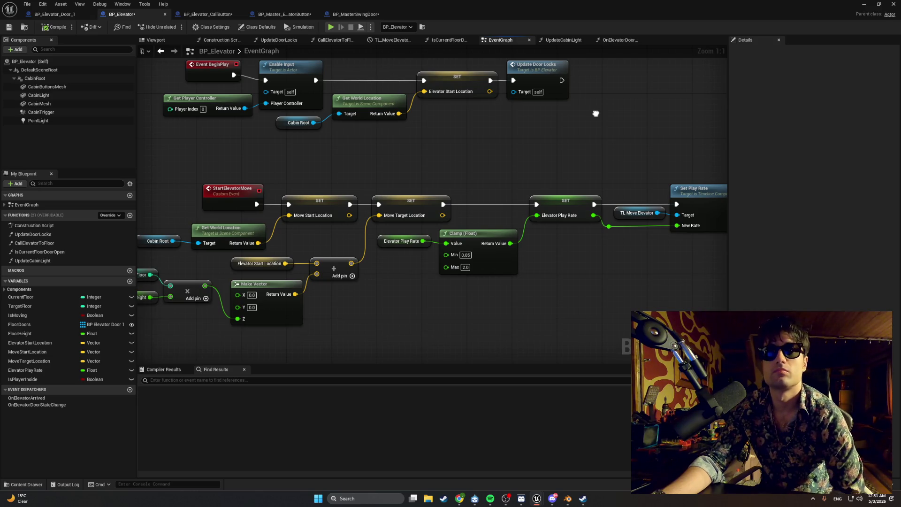
{"action": "mouse_move", "coordinate": [593, 116]}
{"action": "left_mouse_down"}
{"action": "mouse_move", "coordinate": [649, 121]}
{"action": "mouse_move", "coordinate": [644, 137]}
{"action": "mouse_move", "coordinate": [494, 87]}
{"action": "left_mouse_up"}
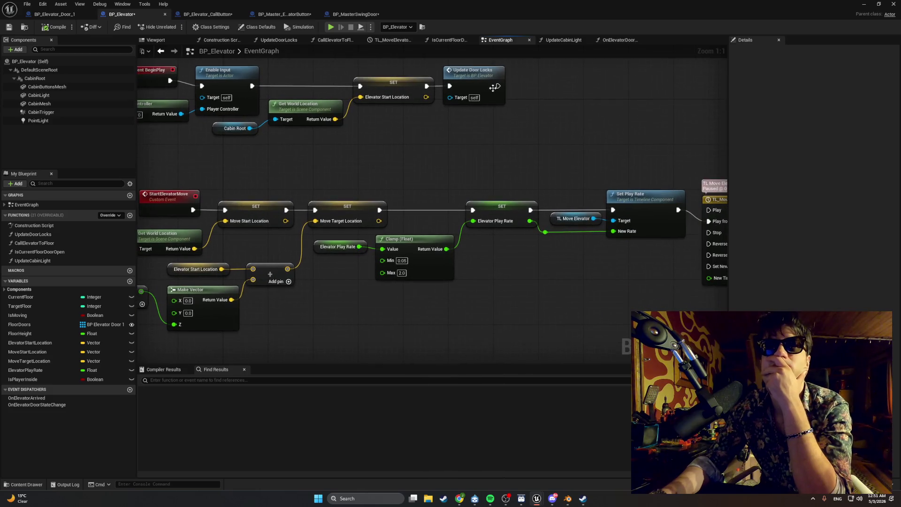
{"action": "left_click", "coordinate": [448, 40]}
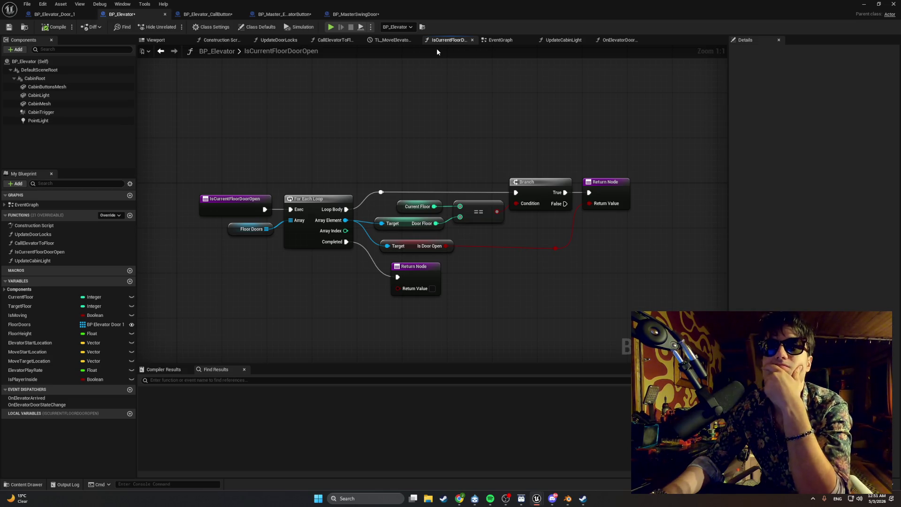
{"action": "left_click", "coordinate": [384, 43]}
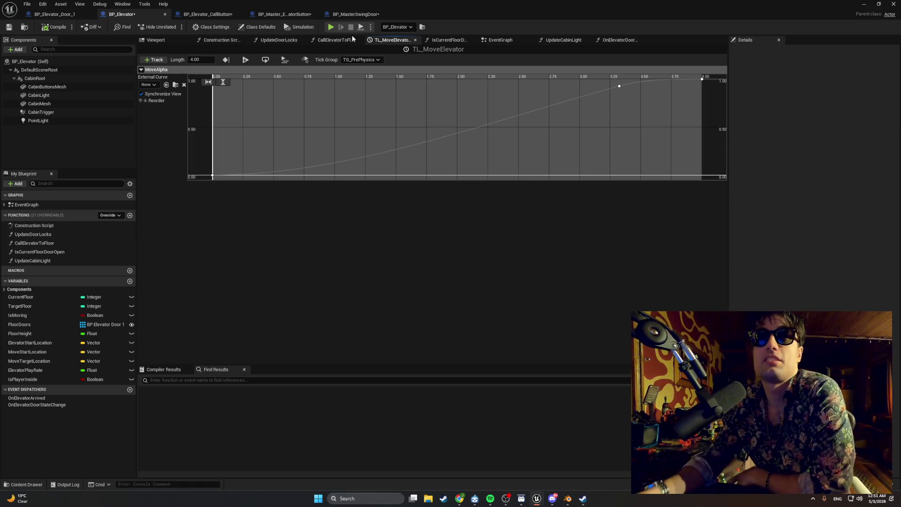
{"action": "left_click", "coordinate": [335, 40]}
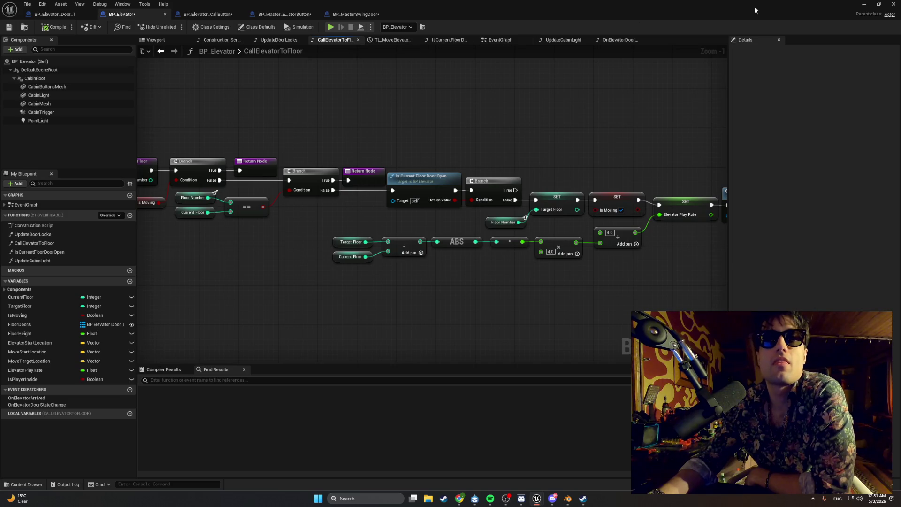
{"action": "left_click", "coordinate": [864, 4]}
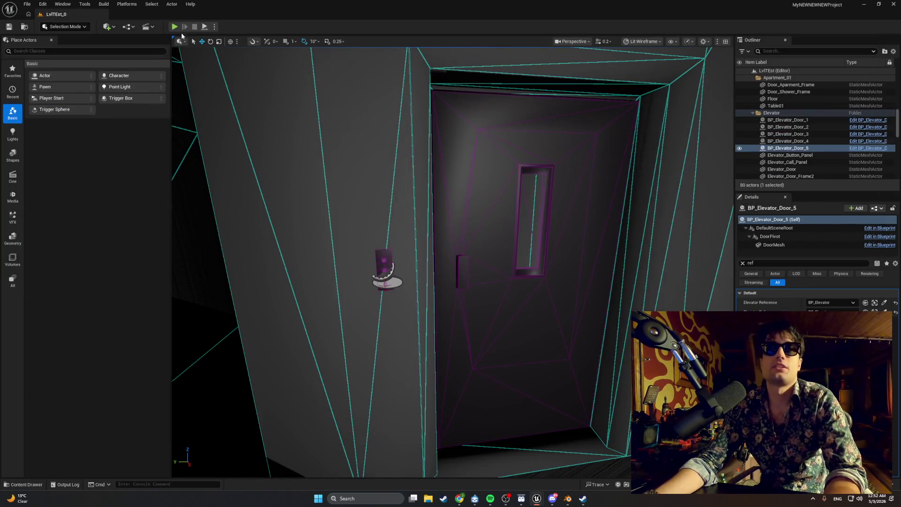
{"action": "left_click", "coordinate": [177, 27]}
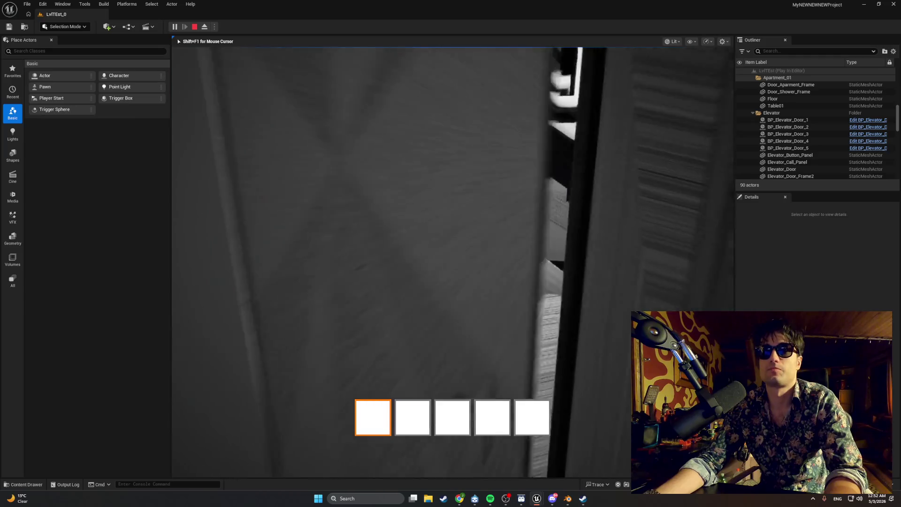
{"action": "key", "text": "w"}
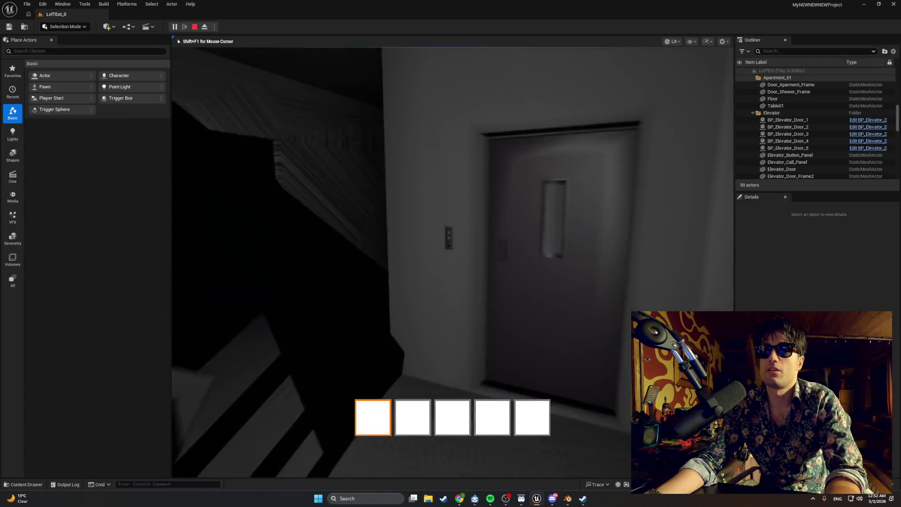
{"action": "key", "text": "e"}
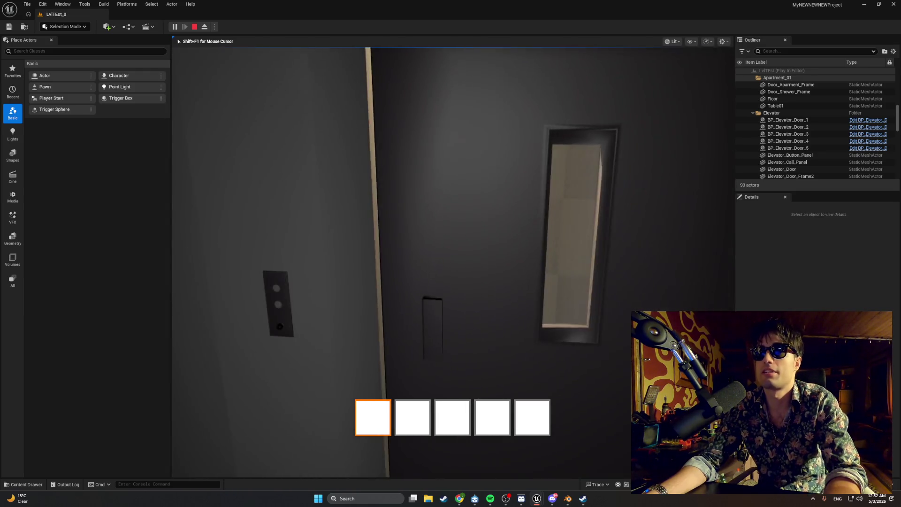
{"action": "key", "text": "Escape"}
Pan through CallElevatorToFloor's SET, Update and Return nodes in BP_Elevator
{"action": "mouse_move", "coordinate": [537, 498]}
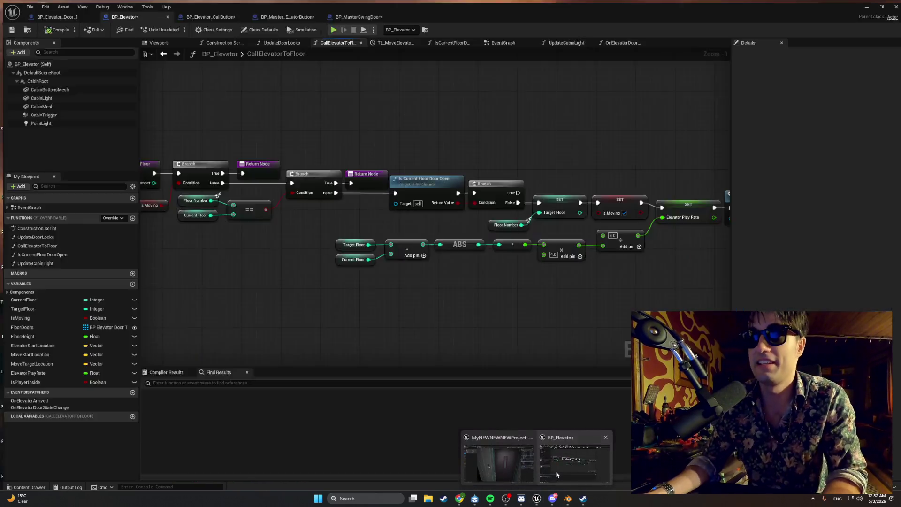
{"action": "left_click", "coordinate": [555, 471]}
{"action": "mouse_move", "coordinate": [374, 314]}
{"action": "left_mouse_down"}
{"action": "mouse_move", "coordinate": [501, 316]}
{"action": "mouse_move", "coordinate": [471, 289]}
{"action": "mouse_move", "coordinate": [412, 297]}
{"action": "left_mouse_up"}
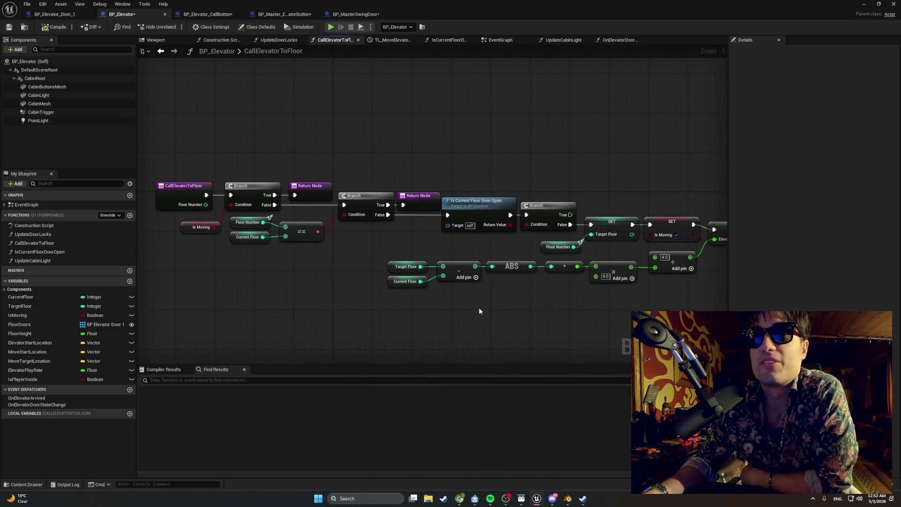
{"action": "left_click_drag", "start_coordinate": [478, 308], "coordinate": [399, 300]}
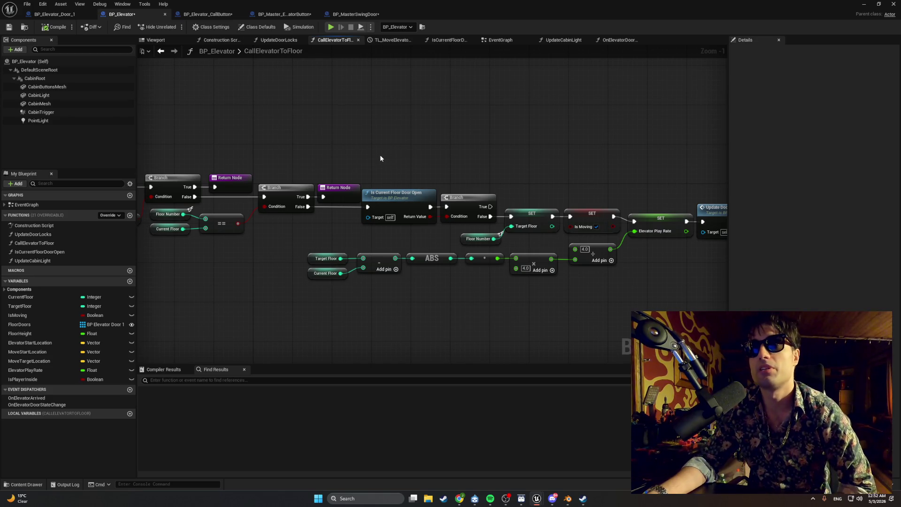
{"action": "left_click_drag", "start_coordinate": [380, 158], "coordinate": [188, 152]}
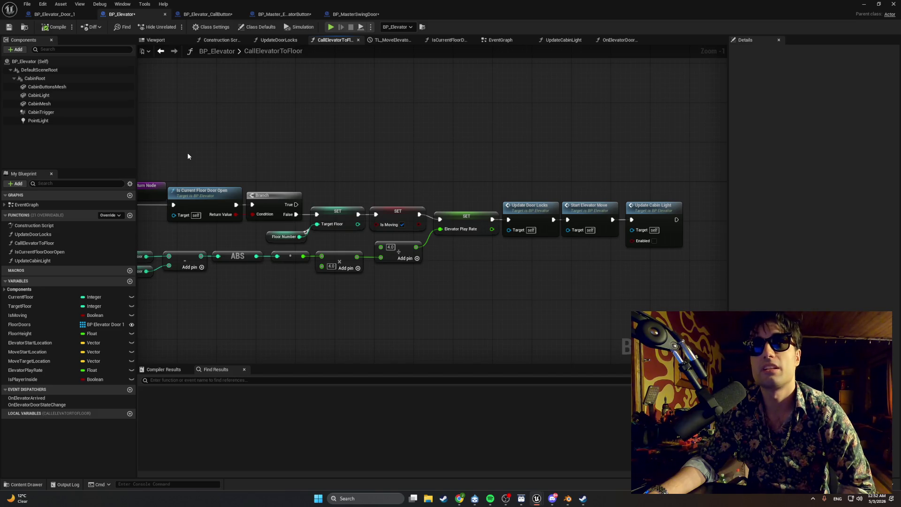
{"action": "mouse_move", "coordinate": [283, 155]}
{"action": "left_mouse_down"}
{"action": "mouse_move", "coordinate": [538, 144]}
{"action": "mouse_move", "coordinate": [349, 147]}
{"action": "left_mouse_up"}
Browse the UpdateDoorLocks, TL_MoveElevator, IsCurrentFloorDoorOpen and EventGraph tabs
{"action": "left_click", "coordinate": [278, 40]}
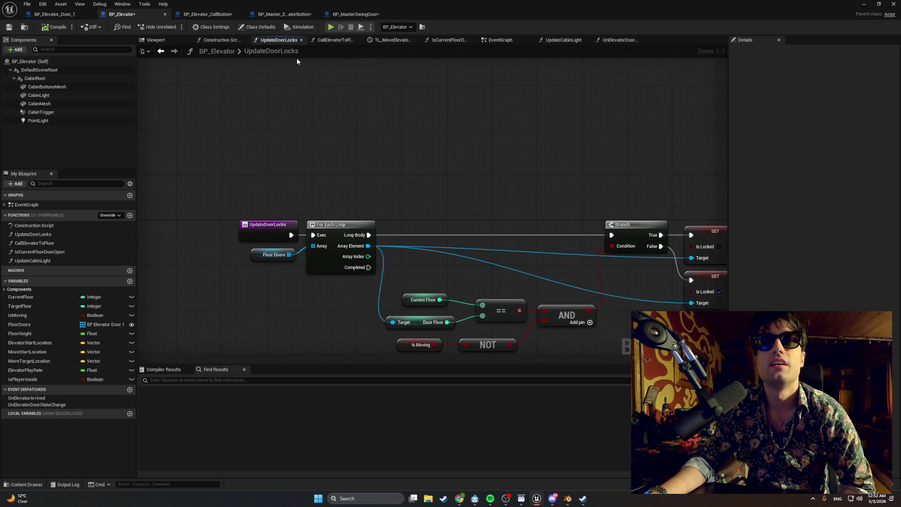
{"action": "mouse_move", "coordinate": [327, 96]}
{"action": "left_mouse_down"}
{"action": "mouse_move", "coordinate": [354, 115]}
{"action": "mouse_move", "coordinate": [346, 115]}
{"action": "left_mouse_up"}
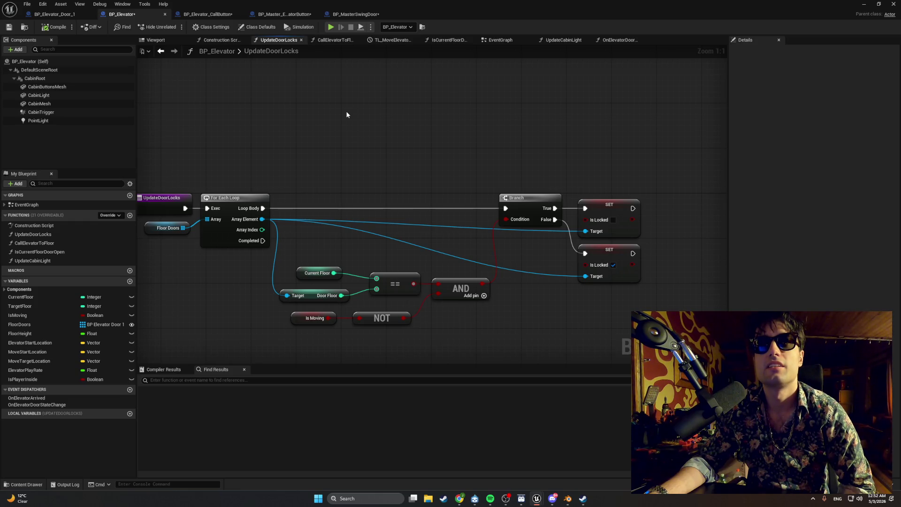
{"action": "left_click", "coordinate": [322, 41]}
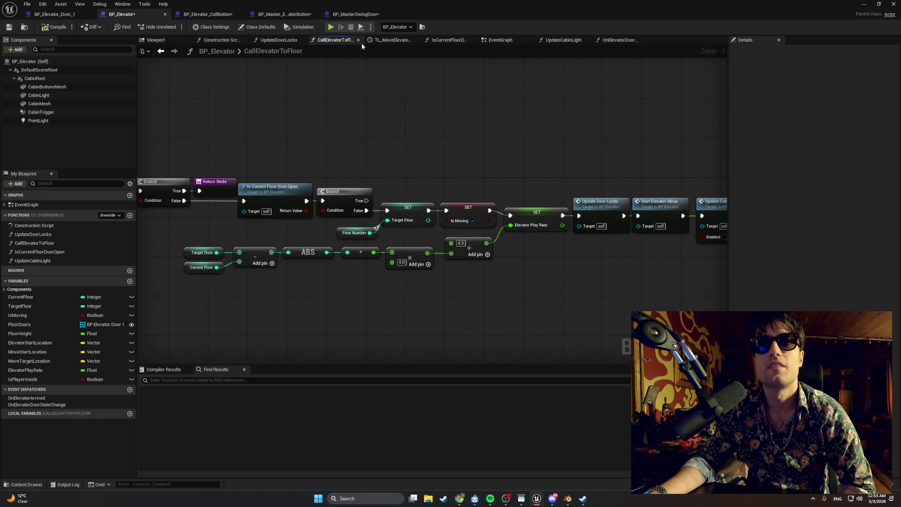
{"action": "left_click", "coordinate": [383, 41]}
{"action": "left_click", "coordinate": [426, 41]}
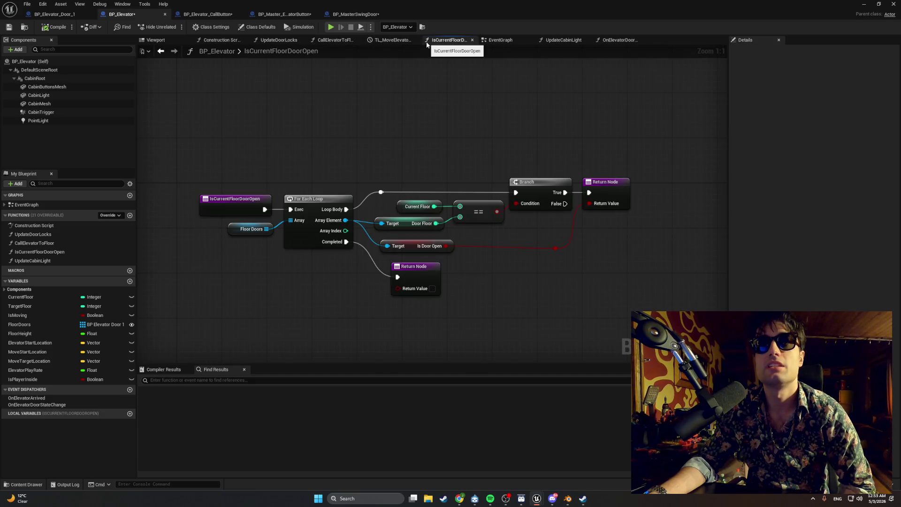
{"action": "left_click", "coordinate": [497, 41]}
{"action": "mouse_move", "coordinate": [467, 75]}
{"action": "left_mouse_down"}
{"action": "mouse_move", "coordinate": [418, 132]}
{"action": "mouse_move", "coordinate": [490, 116]}
{"action": "mouse_move", "coordinate": [549, 61]}
{"action": "mouse_move", "coordinate": [477, 61]}
{"action": "left_mouse_up"}
Check UpdateCabinLight, the OnElevatorDoorStateChange signature and Construction Script, then view BP_Elevator_Door_1's EventGraph
{"action": "left_click", "coordinate": [563, 40]}
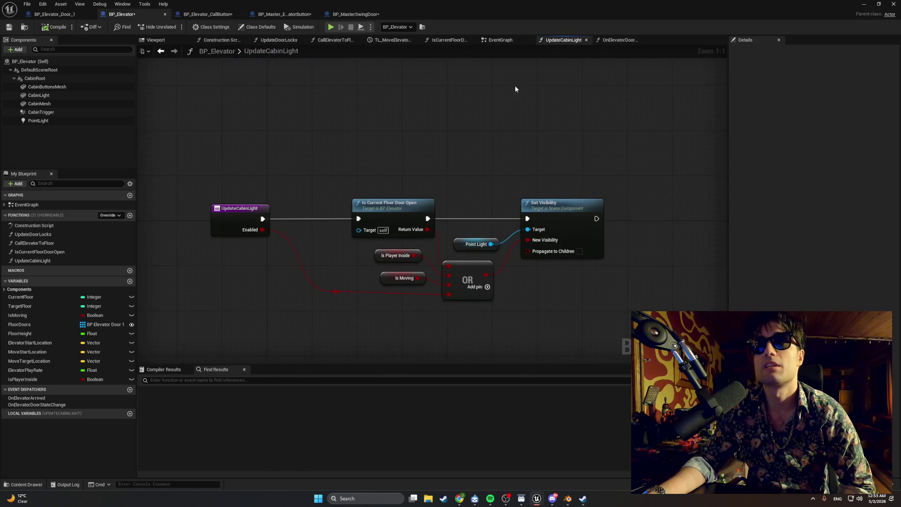
{"action": "left_click", "coordinate": [620, 40]}
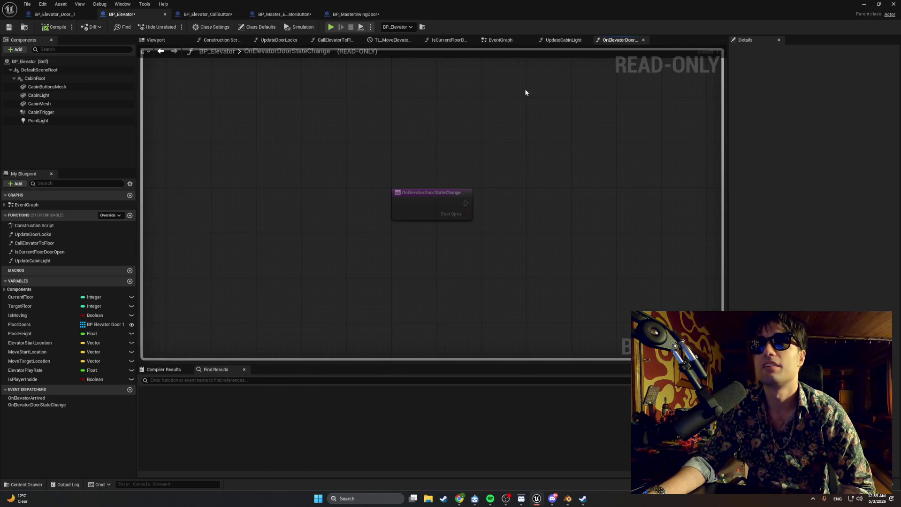
{"action": "left_click", "coordinate": [217, 41]}
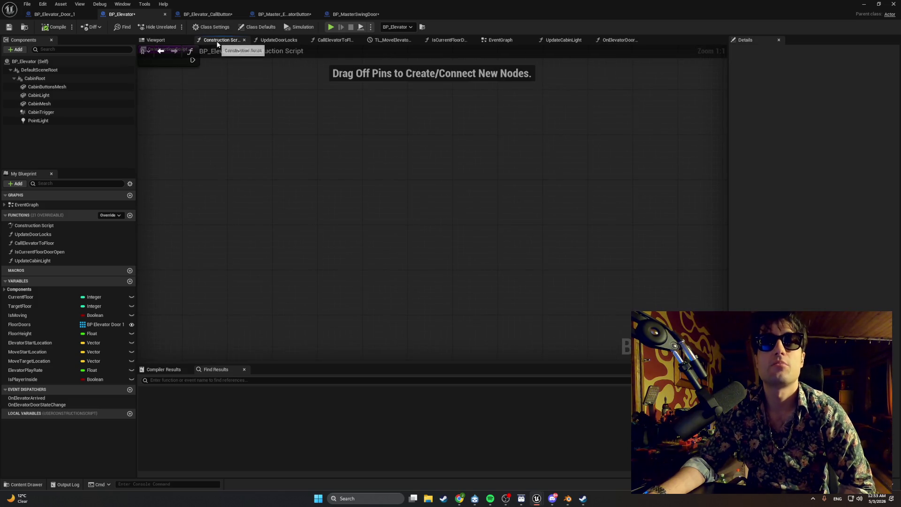
{"action": "left_click", "coordinate": [263, 41]}
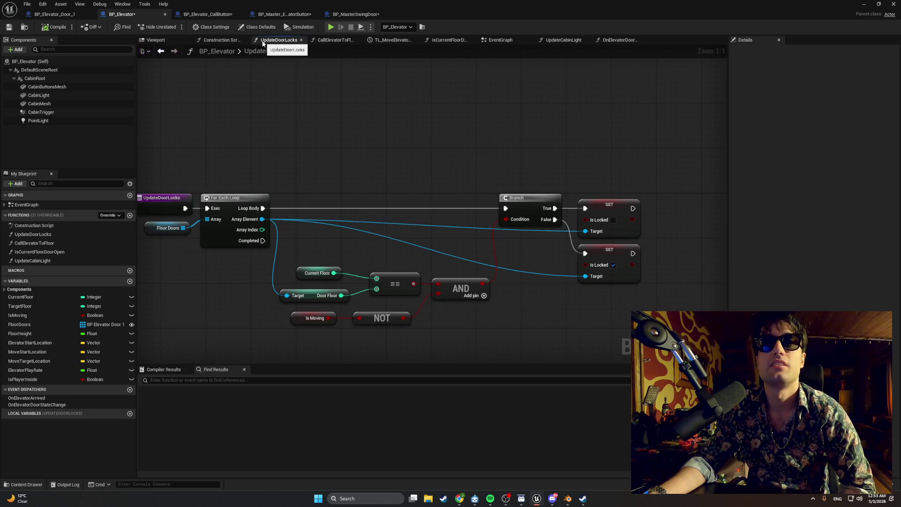
{"action": "left_click", "coordinate": [54, 14]}
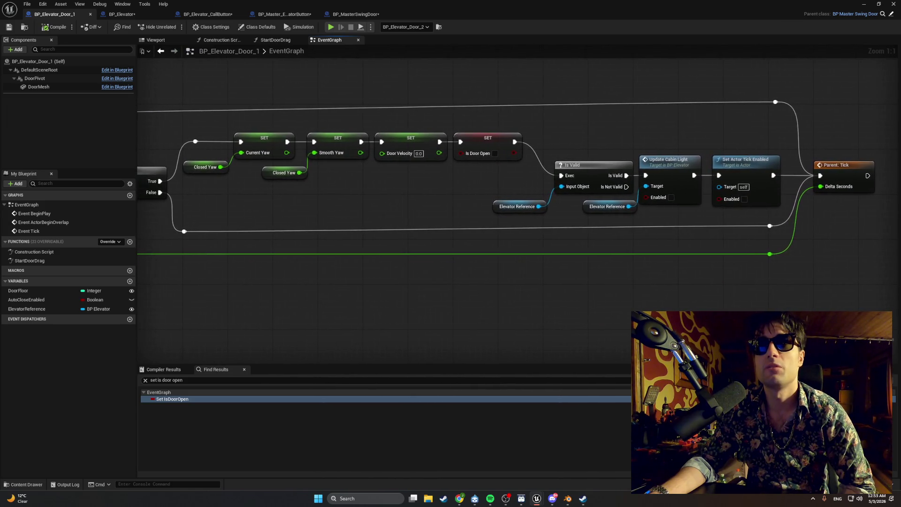
{"action": "mouse_move", "coordinate": [144, 111]}
{"action": "left_mouse_down"}
{"action": "mouse_move", "coordinate": [364, 94]}
{"action": "mouse_move", "coordinate": [153, 88]}
{"action": "left_mouse_up"}
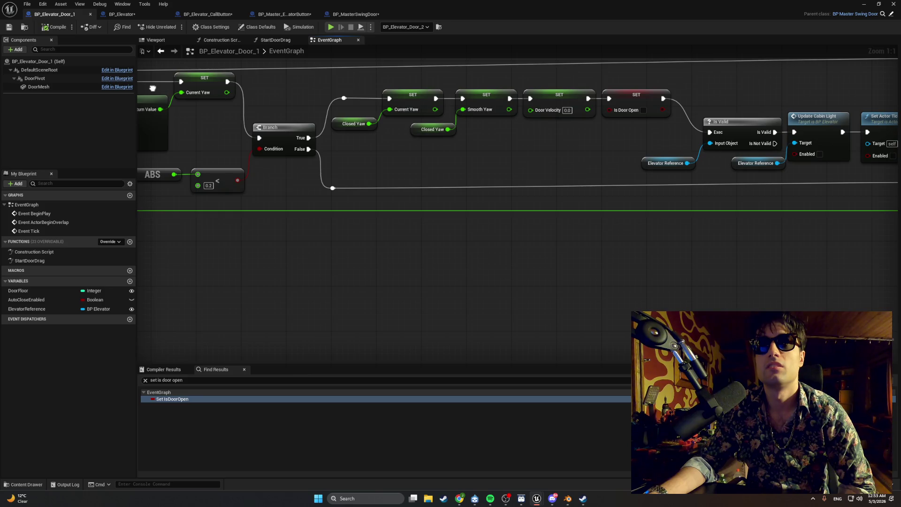
{"action": "mouse_move", "coordinate": [152, 88]}
{"action": "left_mouse_down"}
{"action": "mouse_move", "coordinate": [209, 85]}
{"action": "mouse_move", "coordinate": [1, 68]}
{"action": "mouse_move", "coordinate": [331, 94]}
{"action": "left_mouse_up"}
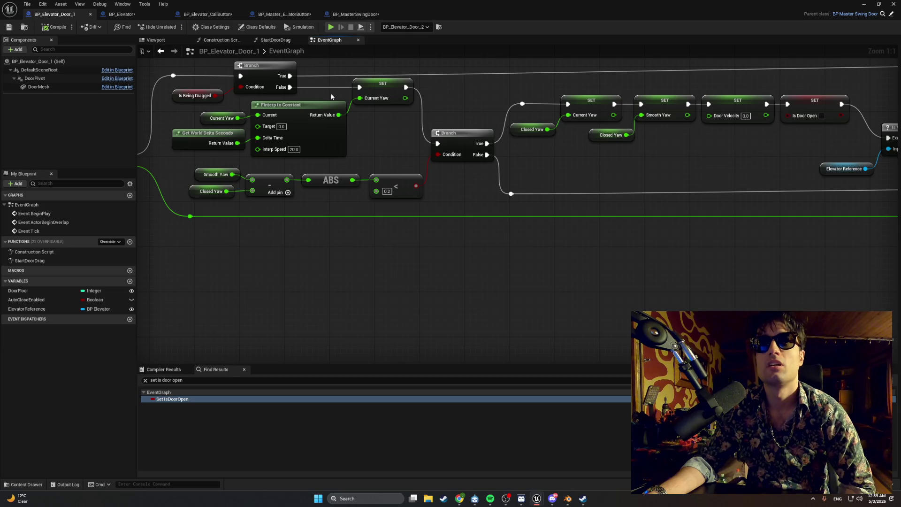
{"action": "mouse_move", "coordinate": [535, 195]}
{"action": "left_mouse_down"}
{"action": "mouse_move", "coordinate": [506, 194]}
{"action": "mouse_move", "coordinate": [515, 257]}
{"action": "mouse_move", "coordinate": [480, 257]}
{"action": "left_mouse_up"}
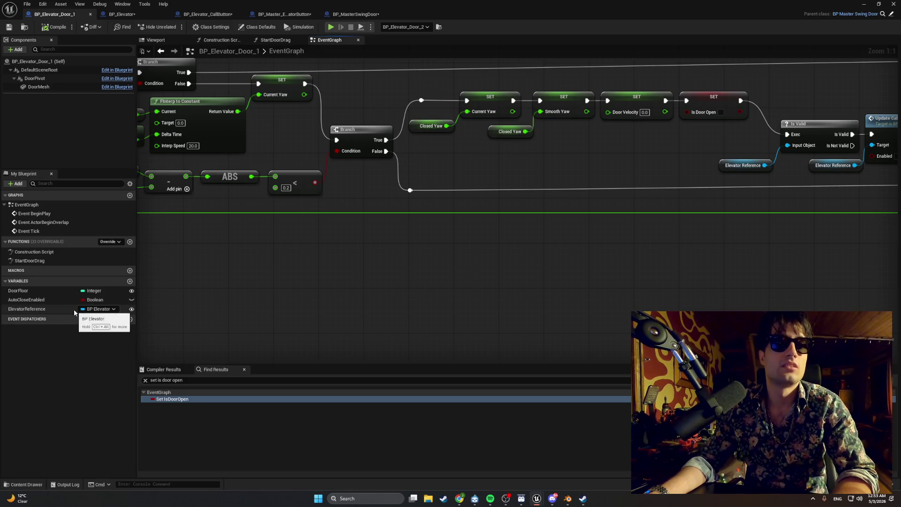
{"action": "mouse_move", "coordinate": [75, 312]}
{"action": "left_mouse_down"}
{"action": "mouse_move", "coordinate": [448, 230]}
{"action": "mouse_move", "coordinate": [540, 224]}
{"action": "left_mouse_up"}
Add an Elevator Reference getter with Call On Elevator Door State Change, wired from the Branch's False output
{"action": "left_click", "coordinate": [464, 241]}
{"action": "type", "text": "call on"}
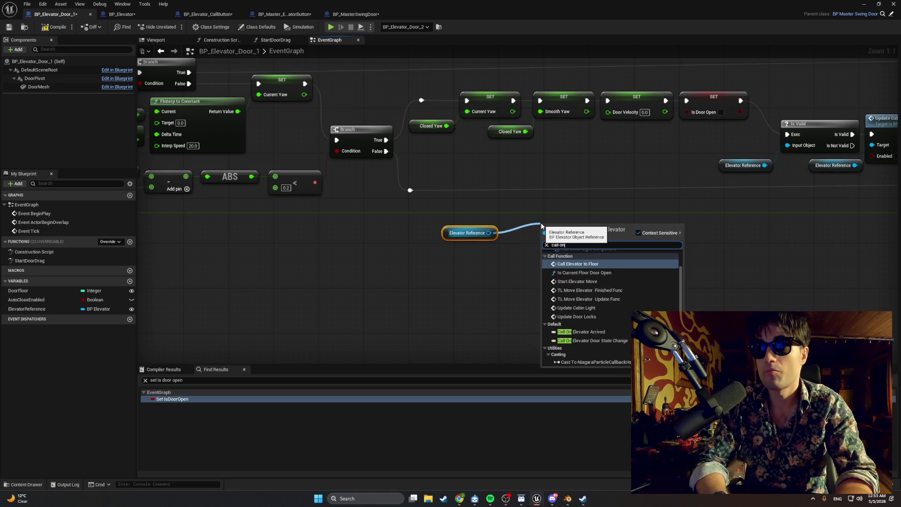
{"action": "type", "text": " elevator"}
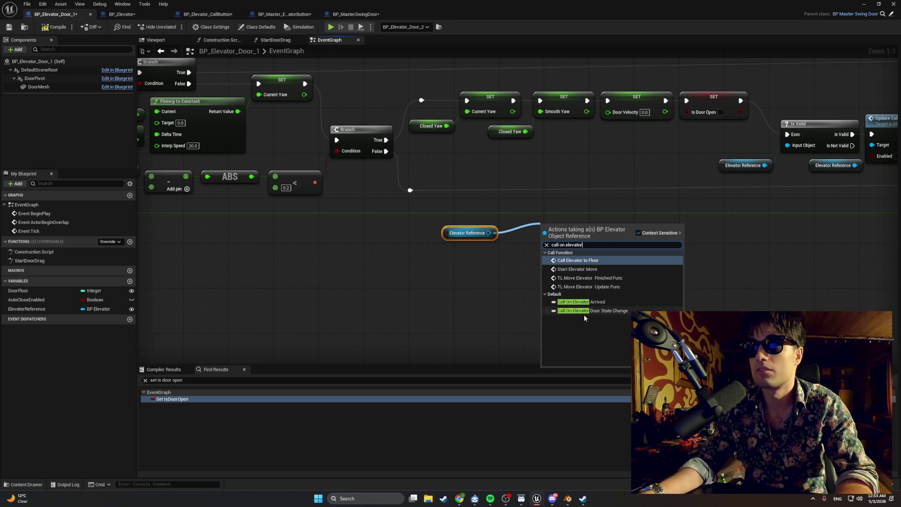
{"action": "left_click", "coordinate": [599, 310]}
{"action": "left_click_drag", "start_coordinate": [556, 224], "coordinate": [551, 208]}
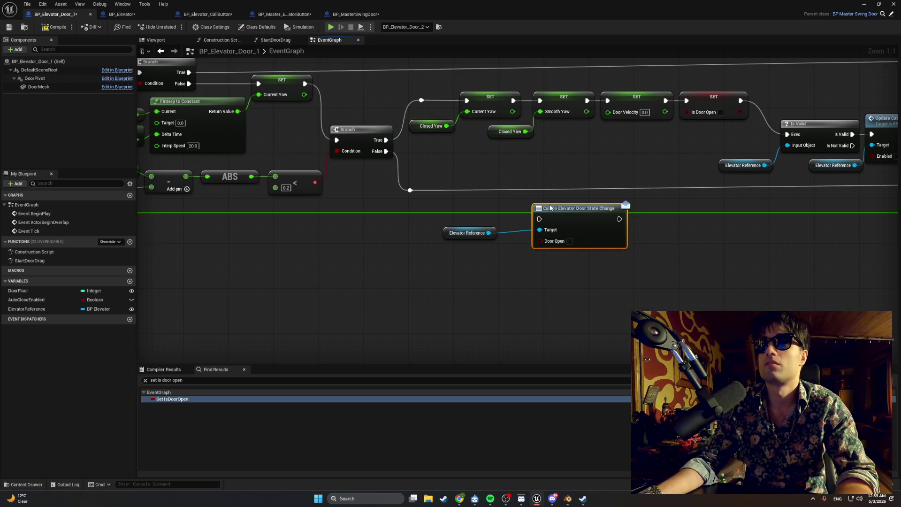
{"action": "mouse_move", "coordinate": [451, 264]}
{"action": "left_mouse_down"}
{"action": "mouse_move", "coordinate": [557, 226]}
{"action": "mouse_move", "coordinate": [511, 184]}
{"action": "left_mouse_up"}
{"action": "left_click_drag", "start_coordinate": [409, 190], "coordinate": [528, 185]}
{"action": "mouse_move", "coordinate": [437, 177]}
{"action": "left_mouse_down"}
{"action": "mouse_move", "coordinate": [728, 168]}
{"action": "mouse_move", "coordinate": [826, 177]}
{"action": "left_mouse_up"}
Follow the Event Tick chain and select the nodes near Update Cabin Light, including the Elevator Reference
{"action": "mouse_move", "coordinate": [507, 138]}
{"action": "left_mouse_down"}
{"action": "mouse_move", "coordinate": [520, 154]}
{"action": "mouse_move", "coordinate": [577, 167]}
{"action": "left_mouse_up"}
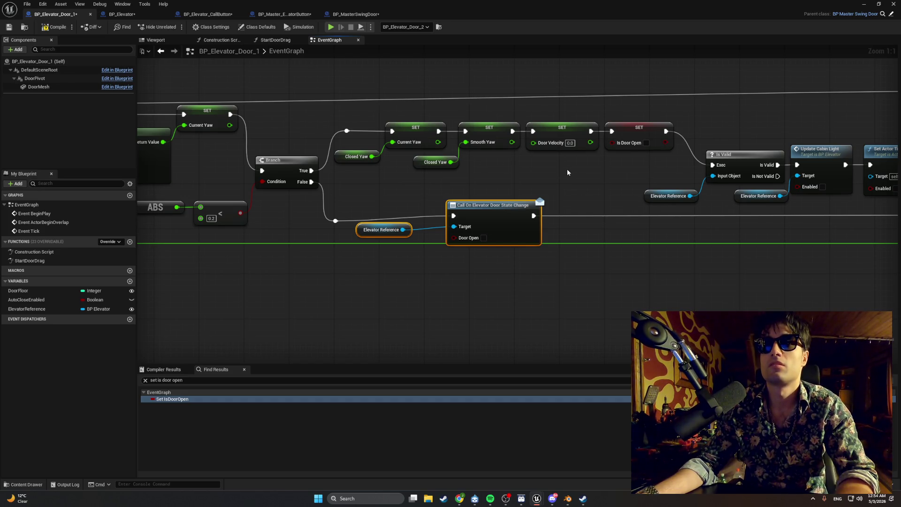
{"action": "mouse_move", "coordinate": [567, 172]}
{"action": "left_mouse_down"}
{"action": "mouse_move", "coordinate": [347, 166]}
{"action": "mouse_move", "coordinate": [563, 149]}
{"action": "mouse_move", "coordinate": [813, 150]}
{"action": "left_mouse_up"}
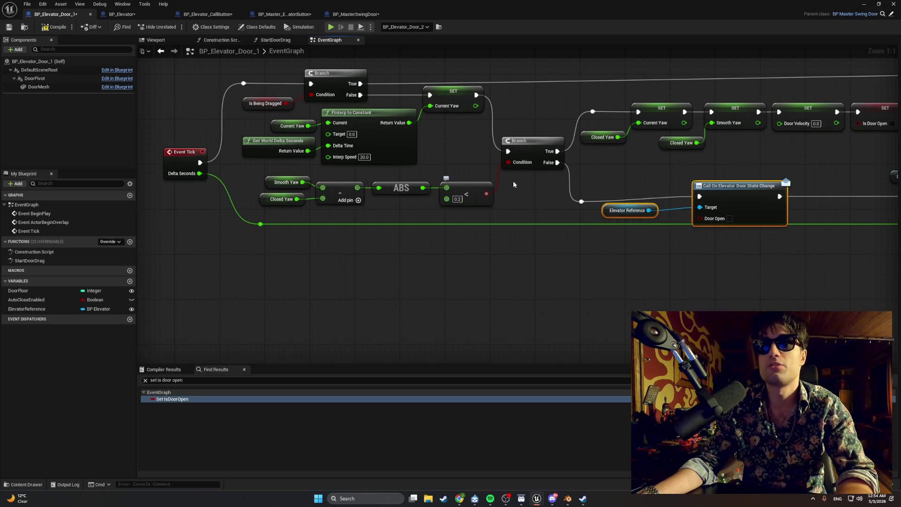
{"action": "left_click_drag", "start_coordinate": [572, 178], "coordinate": [458, 180]}
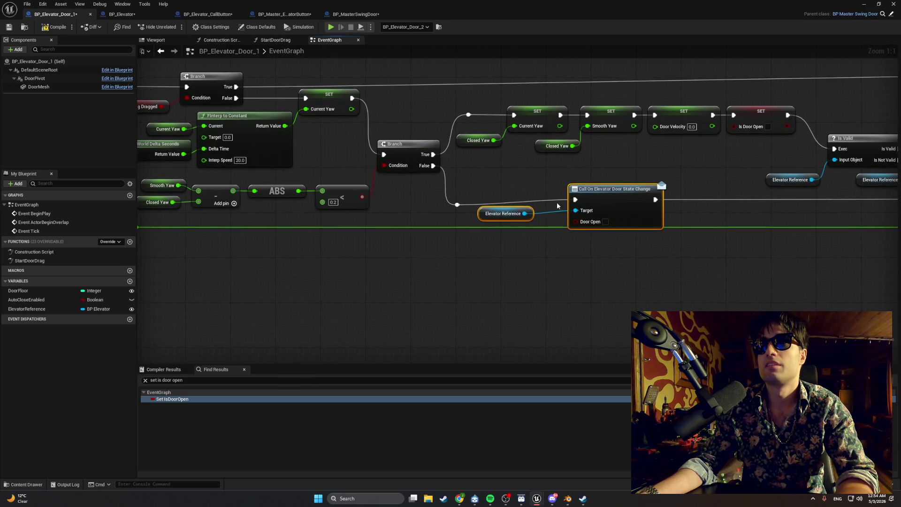
{"action": "left_click_drag", "start_coordinate": [532, 182], "coordinate": [422, 182]}
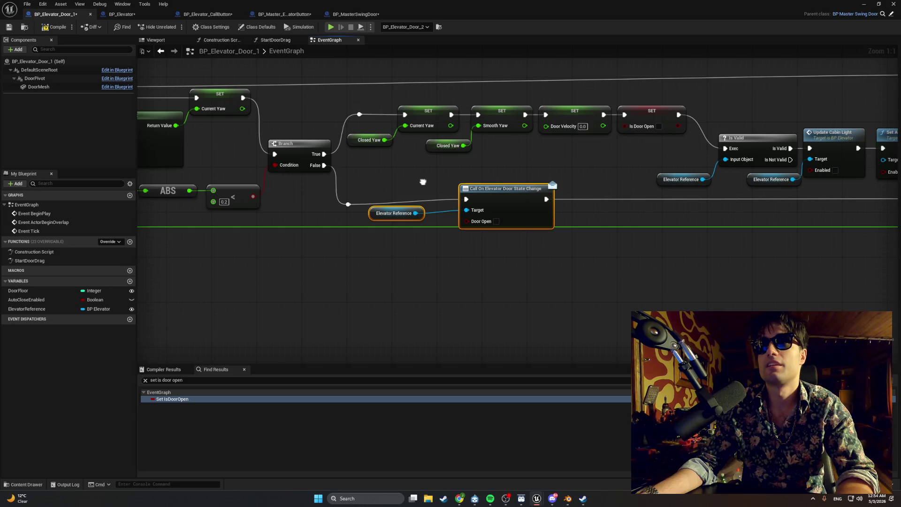
{"action": "left_click_drag", "start_coordinate": [350, 152], "coordinate": [345, 155]}
{"action": "mouse_move", "coordinate": [339, 117]}
{"action": "left_mouse_down"}
{"action": "mouse_move", "coordinate": [404, 117]}
{"action": "mouse_move", "coordinate": [423, 170]}
{"action": "mouse_move", "coordinate": [326, 168]}
{"action": "left_mouse_up"}
{"action": "scroll", "coordinate": [326, 168], "scroll_direction": "down", "scroll_amount": 3}
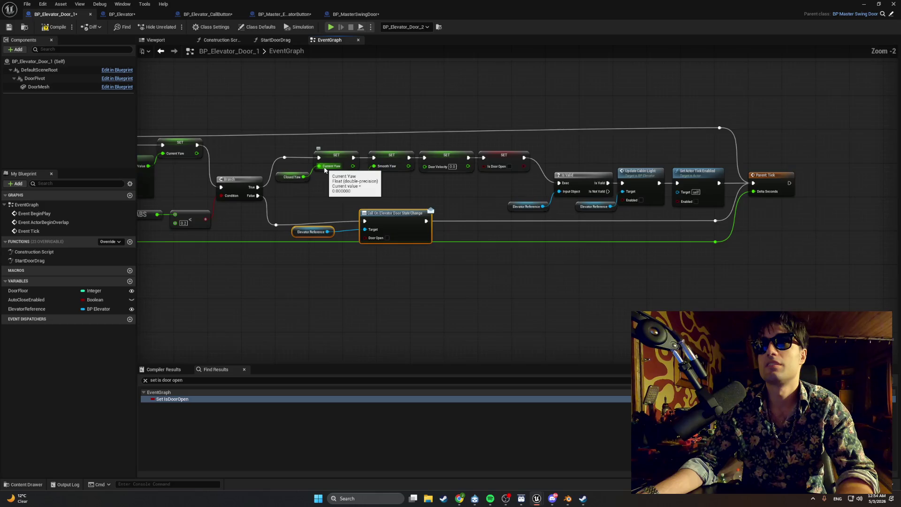
{"action": "mouse_move", "coordinate": [766, 115]}
{"action": "left_mouse_down"}
{"action": "mouse_move", "coordinate": [368, 173]}
{"action": "mouse_move", "coordinate": [302, 194]}
{"action": "mouse_move", "coordinate": [312, 186]}
{"action": "left_mouse_up"}
{"action": "mouse_move", "coordinate": [712, 267]}
{"action": "left_mouse_down"}
{"action": "mouse_move", "coordinate": [495, 142]}
{"action": "mouse_move", "coordinate": [507, 156]}
{"action": "mouse_move", "coordinate": [621, 159]}
{"action": "left_mouse_up"}
Copy and paste the Elevator Reference and dispatcher call nodes
{"action": "scroll", "coordinate": [350, 186], "scroll_direction": "up", "scroll_amount": 3}
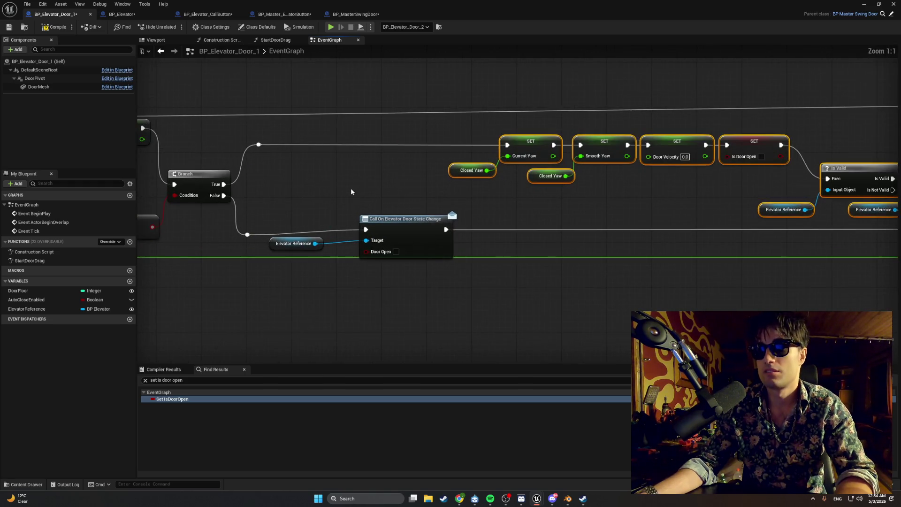
{"action": "left_click_drag", "start_coordinate": [296, 243], "coordinate": [312, 244]}
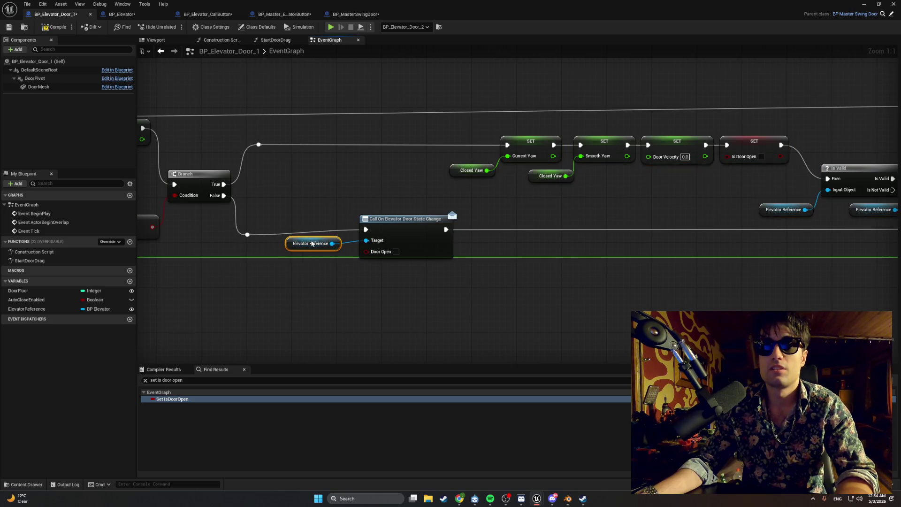
{"action": "left_click", "coordinate": [390, 223], "text": "ctrl"}
{"action": "right_click", "coordinate": [323, 217]}
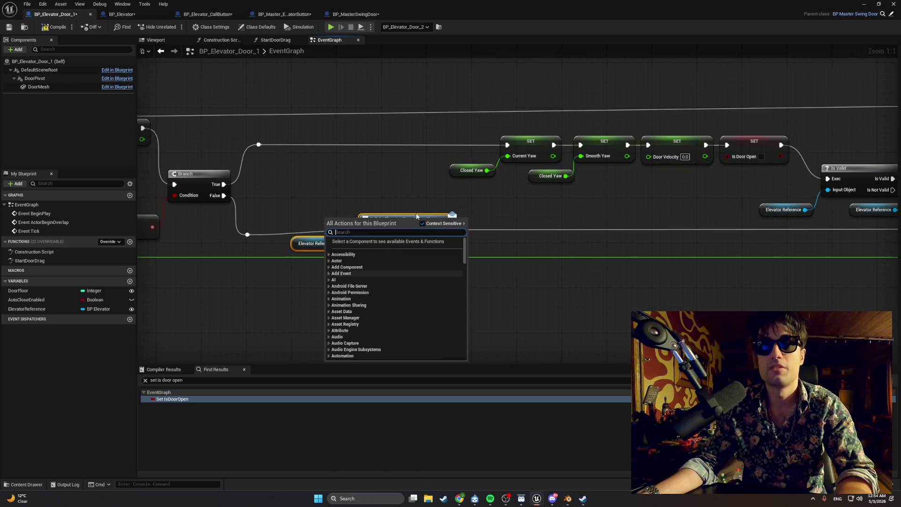
{"action": "left_click", "coordinate": [408, 266]}
{"action": "key", "text": "ctrl+c"}
{"action": "key", "text": "ctrl+v"}
{"action": "scroll", "coordinate": [324, 209], "scroll_direction": "down", "scroll_amount": 3}
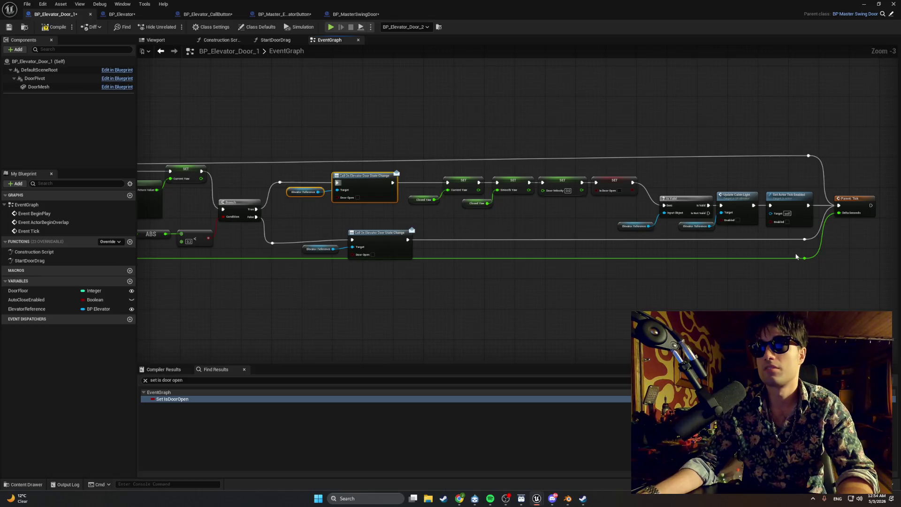
{"action": "left_click_drag", "start_coordinate": [839, 213], "coordinate": [812, 256]}
Reroute the Delta Seconds wire, place the pasted call on the Branch's True path, and compile
{"action": "double_click", "coordinate": [806, 261]}
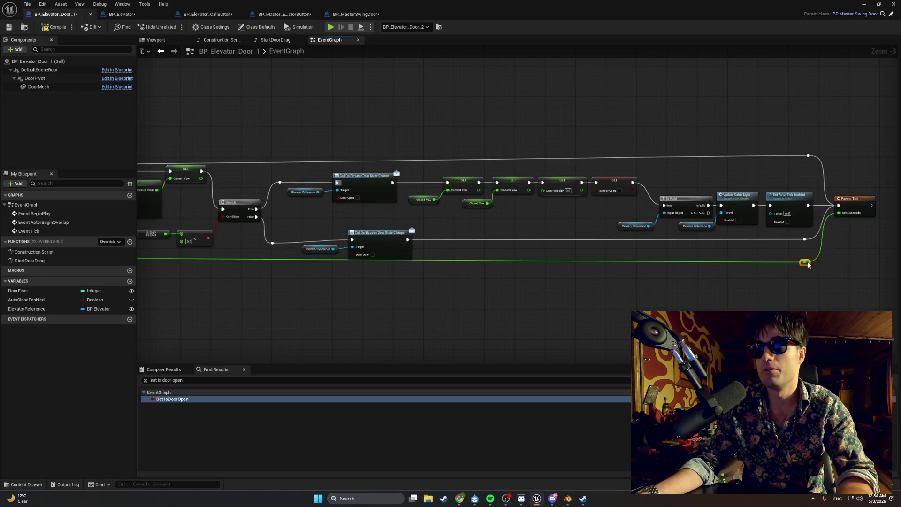
{"action": "double_click", "coordinate": [805, 262]}
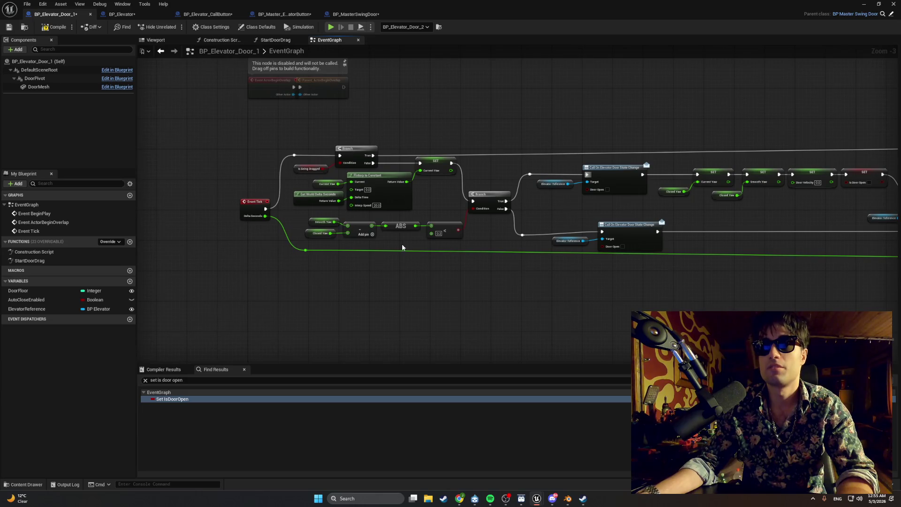
{"action": "left_click_drag", "start_coordinate": [306, 251], "coordinate": [310, 263]}
{"action": "scroll", "coordinate": [778, 210], "scroll_direction": "up", "scroll_amount": 3}
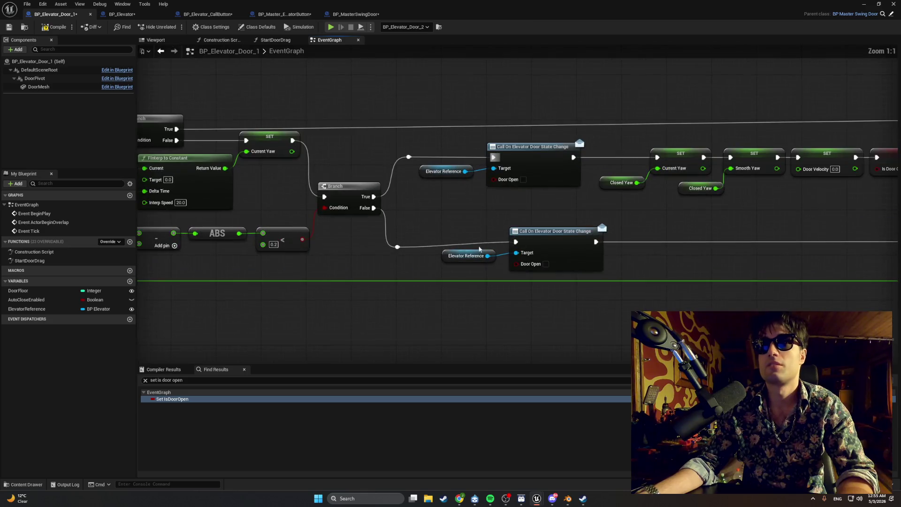
{"action": "left_click_drag", "start_coordinate": [605, 210], "coordinate": [440, 272]}
{"action": "left_click_drag", "start_coordinate": [554, 231], "coordinate": [530, 231]}
{"action": "left_click", "coordinate": [54, 27]}
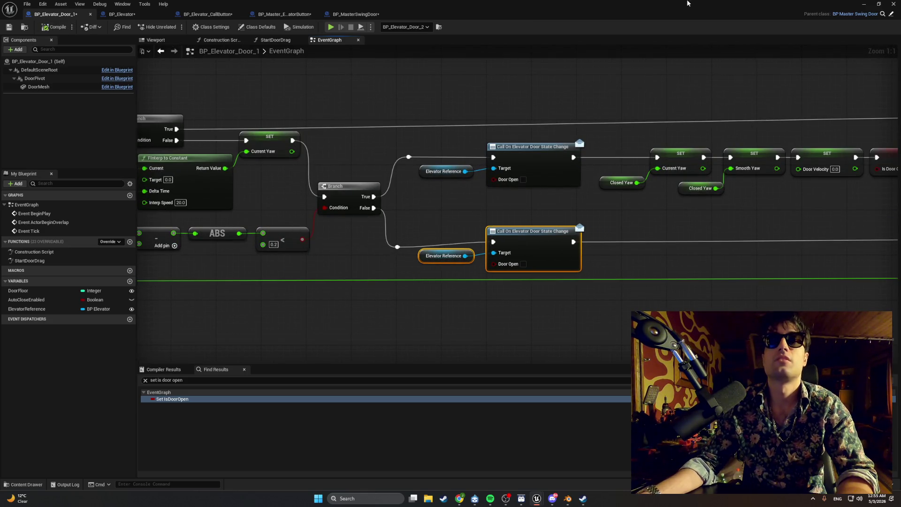
{"action": "left_click", "coordinate": [864, 3]}
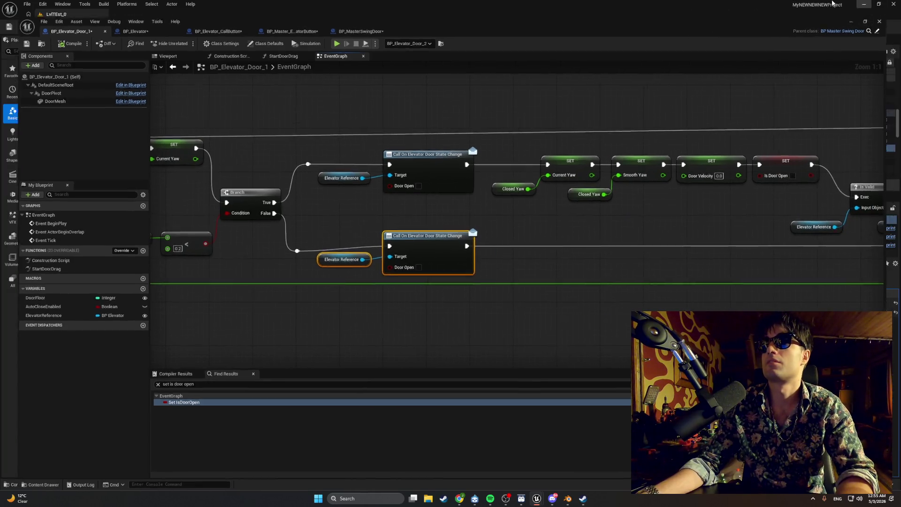
Play-test the level, walking to the call panel and pressing E twice until the elevator door opens
{"action": "left_click", "coordinate": [173, 27]}
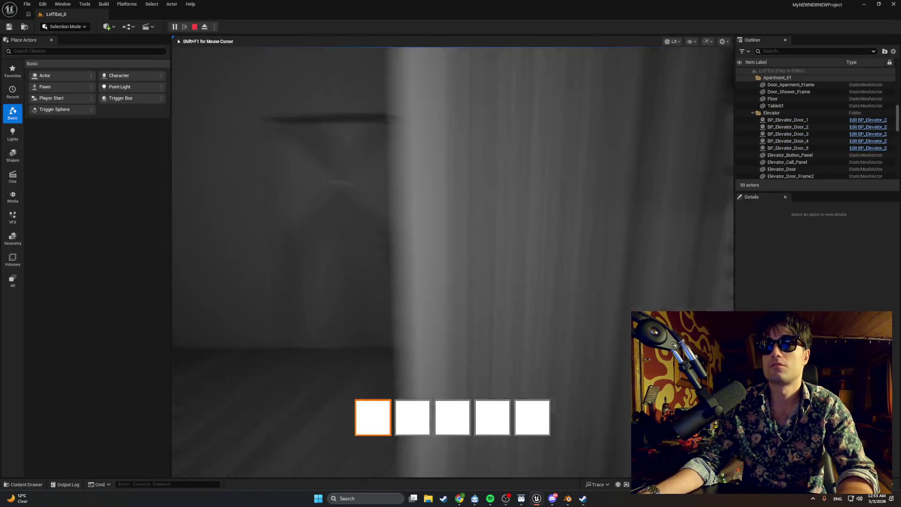
{"action": "key", "text": "w"}
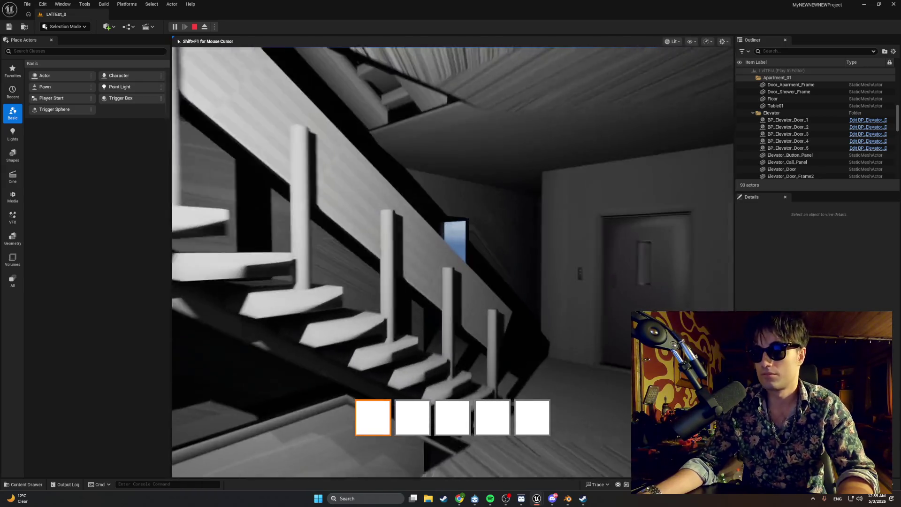
{"action": "key", "text": "w"}
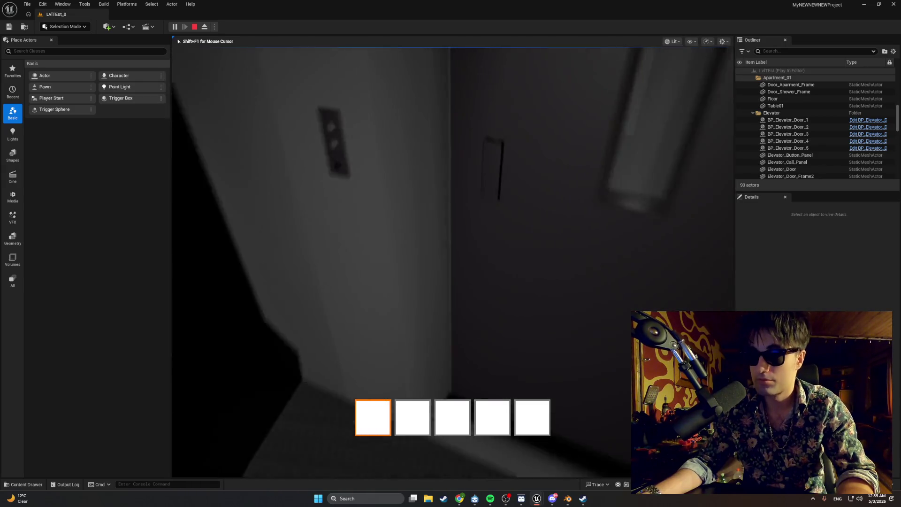
{"action": "key", "text": "e"}
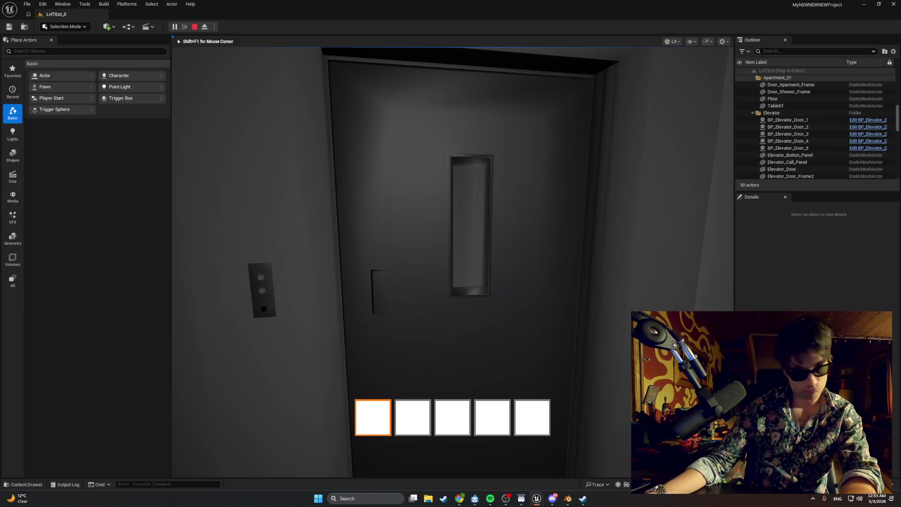
{"action": "key", "text": "a"}
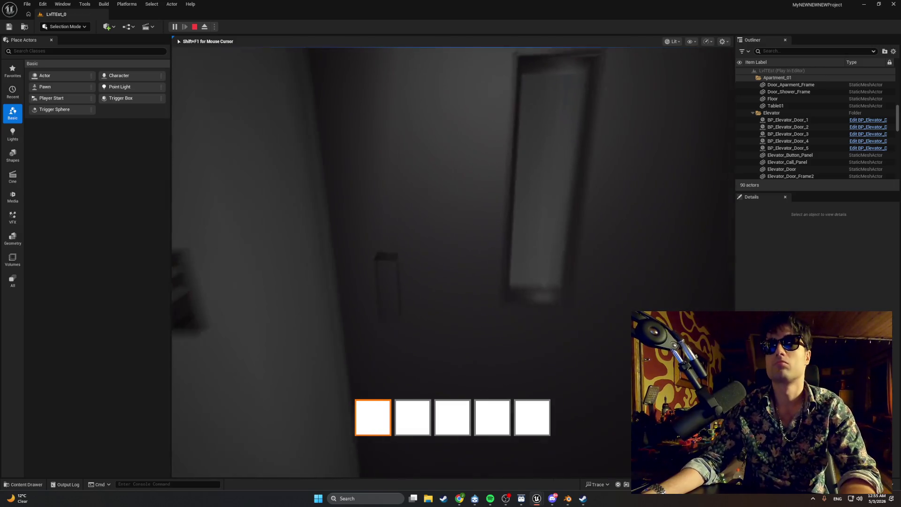
{"action": "key", "text": "e"}
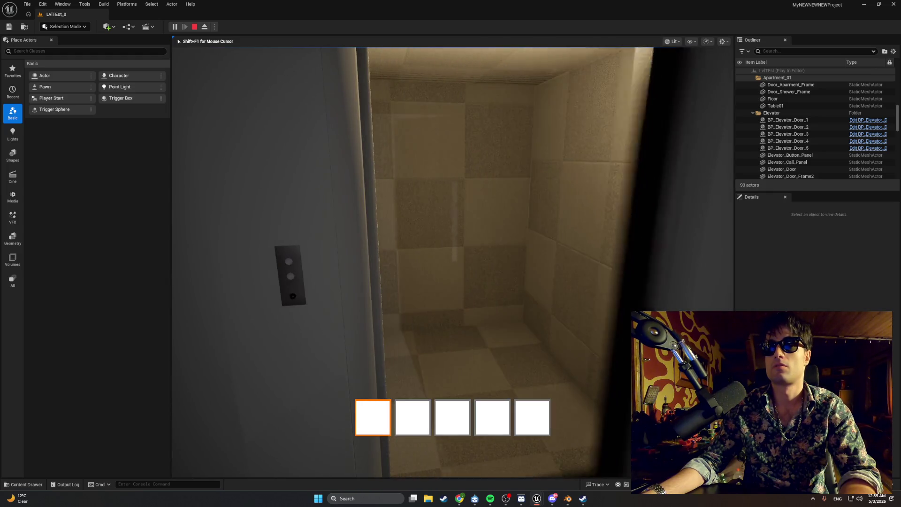
{"action": "key", "text": "w"}
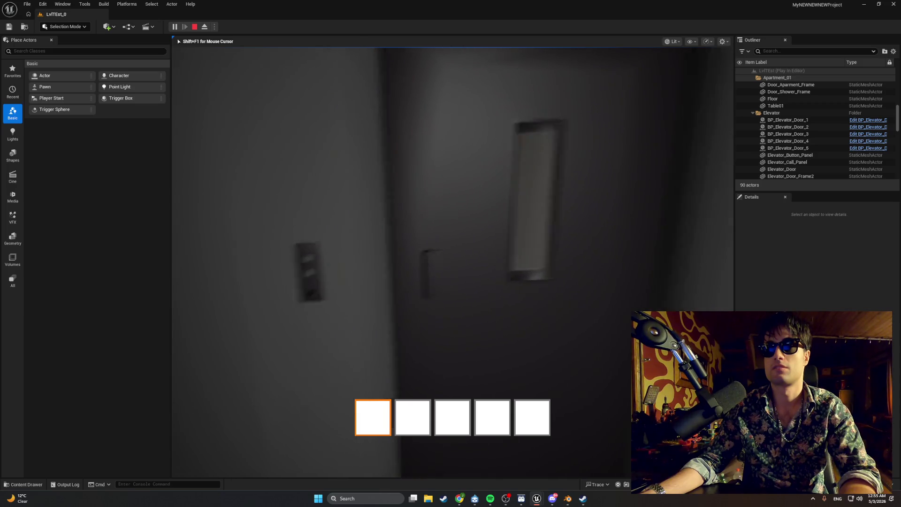
{"action": "key", "text": "Escape"}
In BP_Elevator_Door_1, tick Door Open on the upper Elevator Door State Change call
{"action": "mouse_move", "coordinate": [536, 498]}
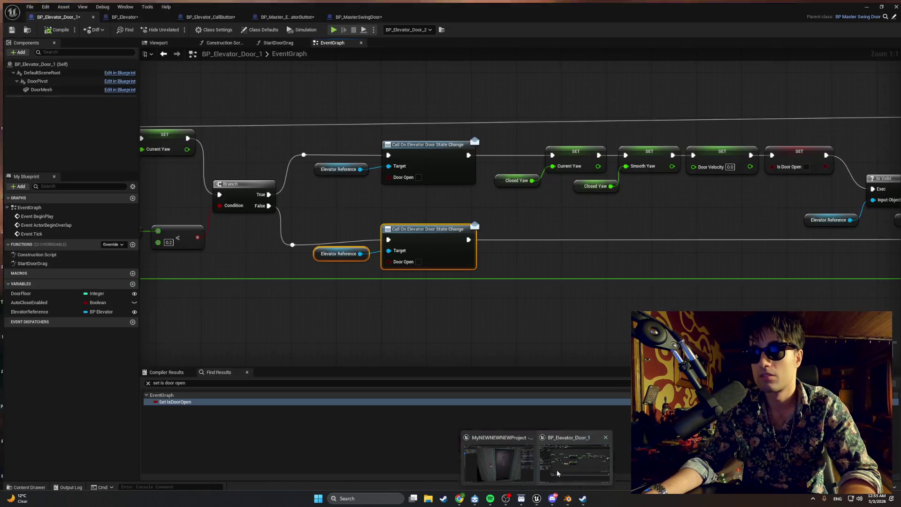
{"action": "left_click", "coordinate": [571, 470]}
{"action": "left_click", "coordinate": [415, 174]}
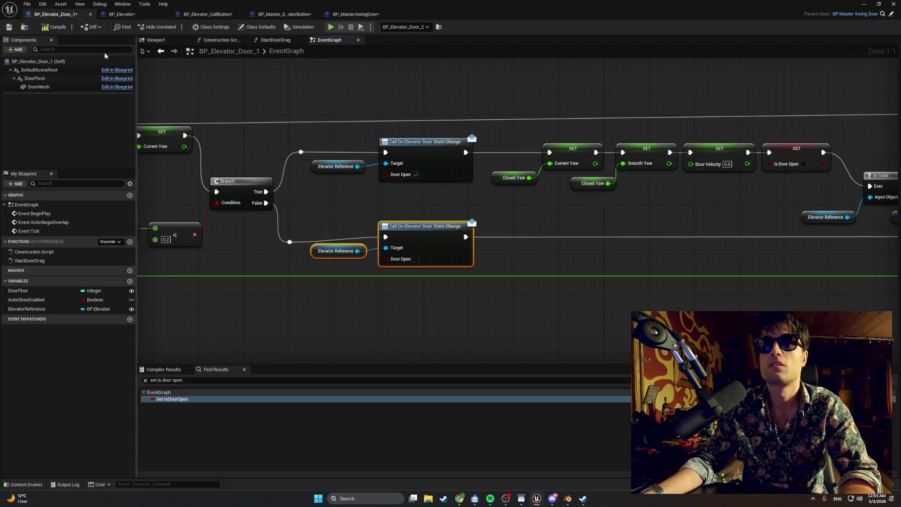
Play-test again, walking up to the call panel to summon the elevator, then return to the Blueprint
{"action": "left_click", "coordinate": [865, 5]}
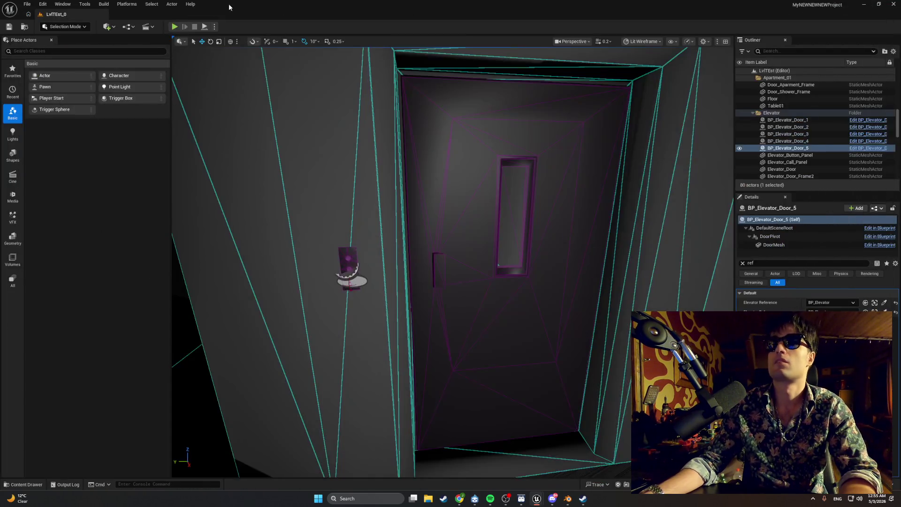
{"action": "left_click", "coordinate": [175, 27]}
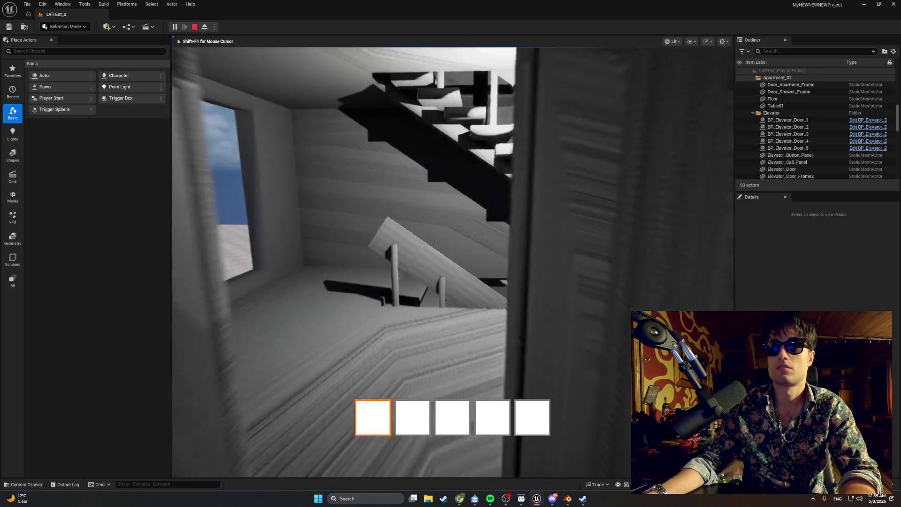
{"action": "key", "text": "w"}
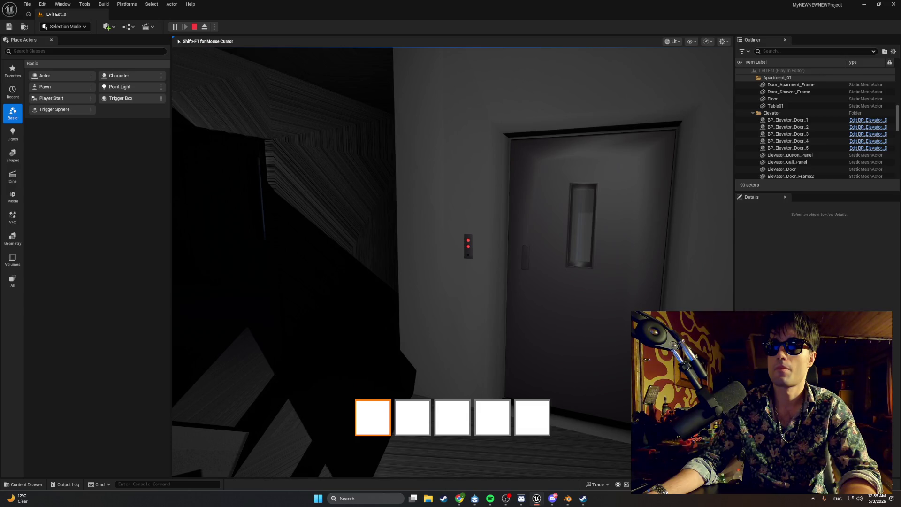
{"action": "key", "text": "w"}
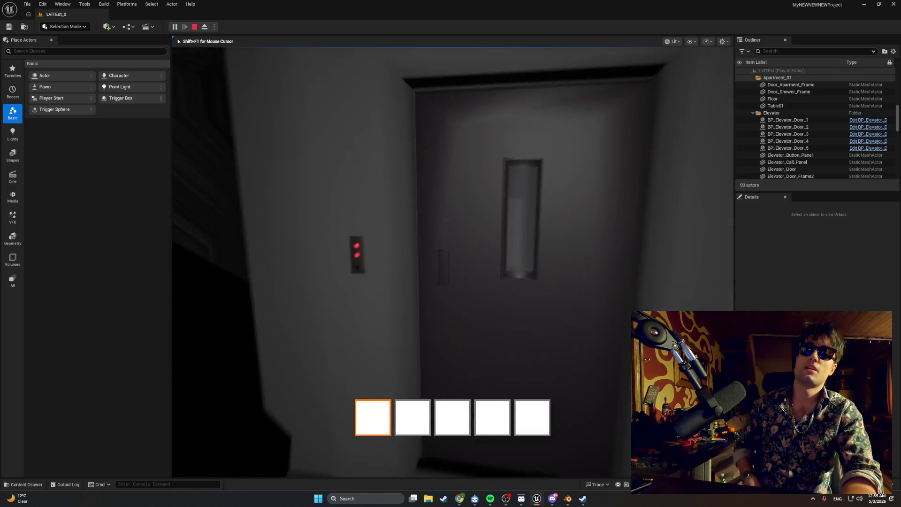
{"action": "key", "text": "w"}
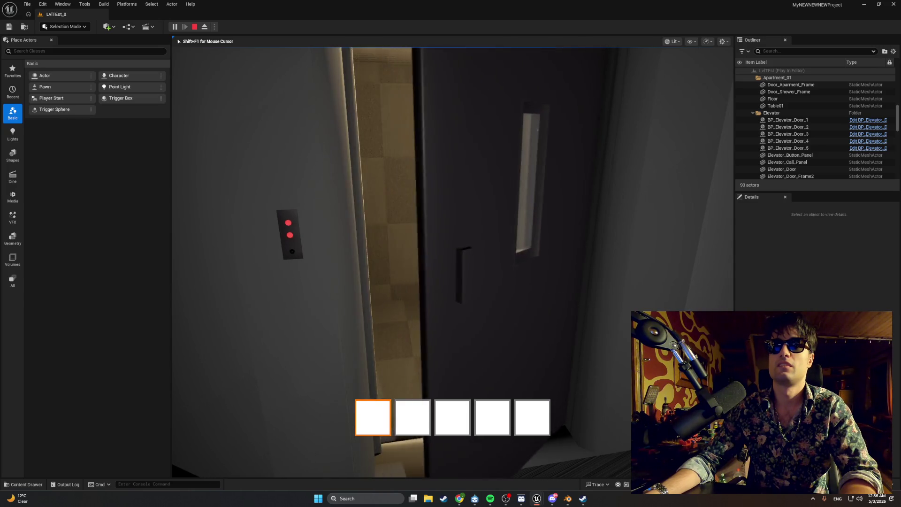
{"action": "key", "text": "Escape"}
{"action": "mouse_move", "coordinate": [538, 493]}
{"action": "left_click", "coordinate": [560, 467]}
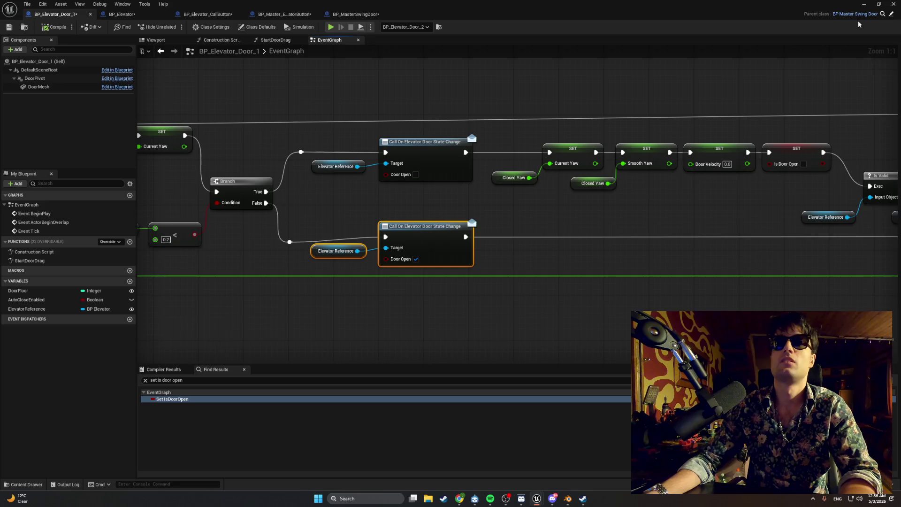
Run another play session, walking to the call panel and back toward the elevator door, then stop
{"action": "left_click", "coordinate": [864, 4]}
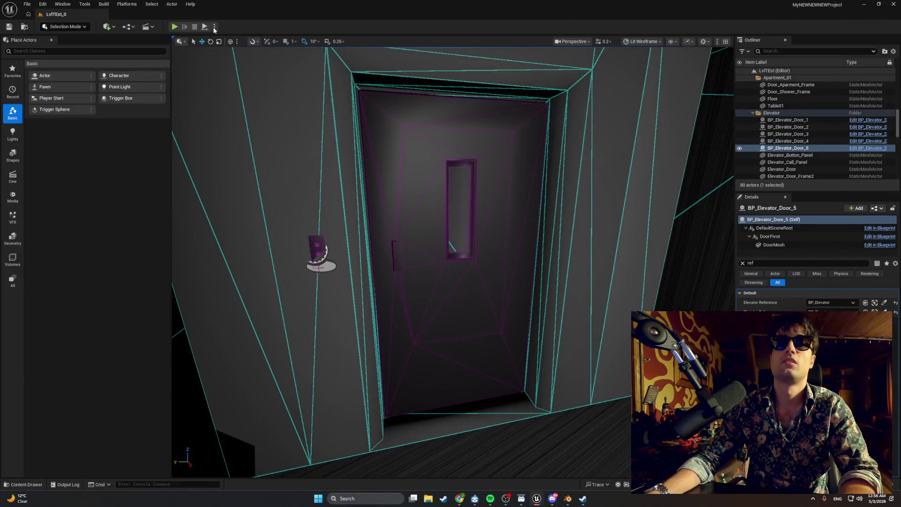
{"action": "left_click", "coordinate": [175, 26]}
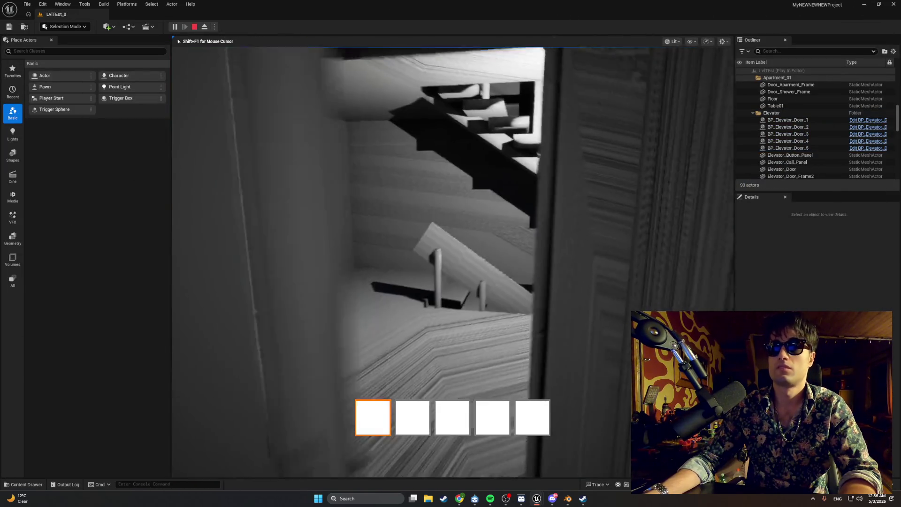
{"action": "key", "text": "w"}
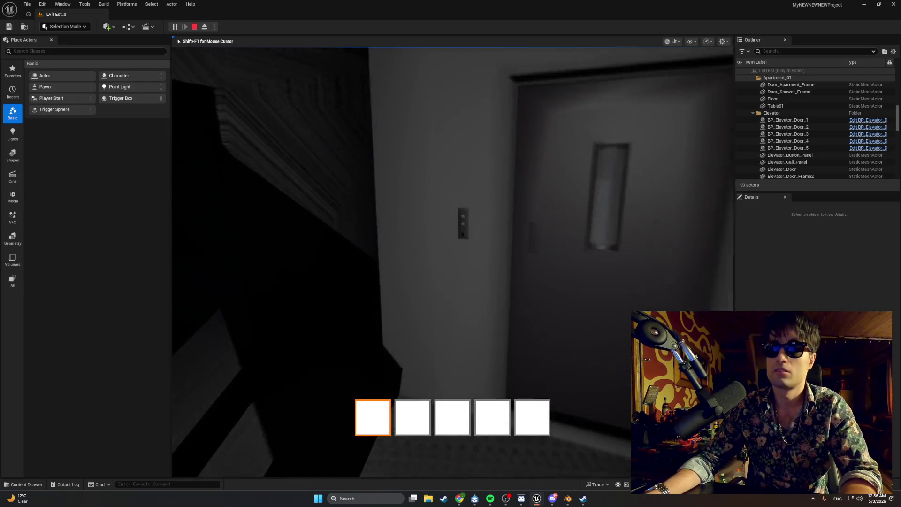
{"action": "key", "text": "s"}
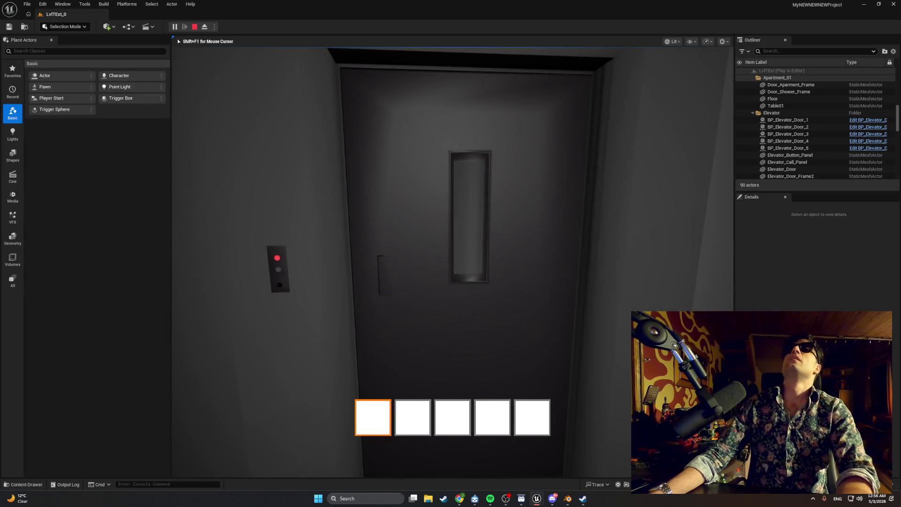
{"action": "key", "text": "w"}
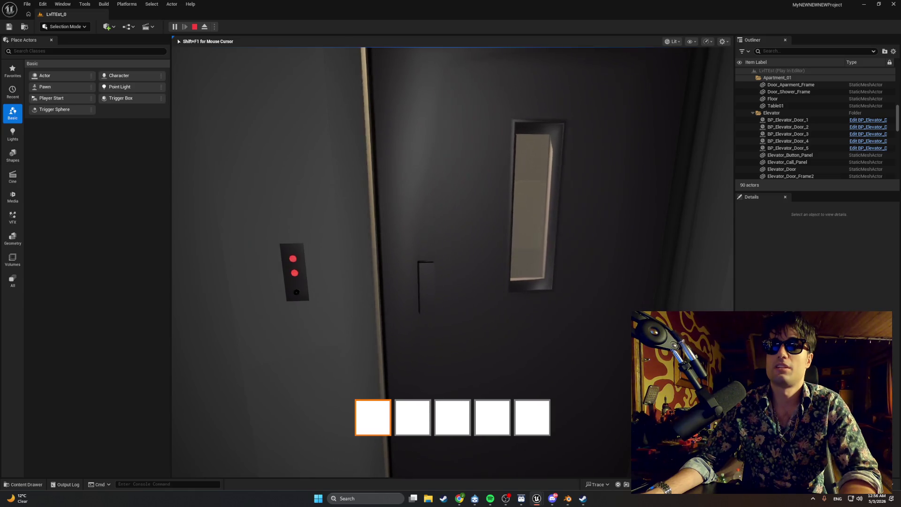
{"action": "key", "text": "Escape"}
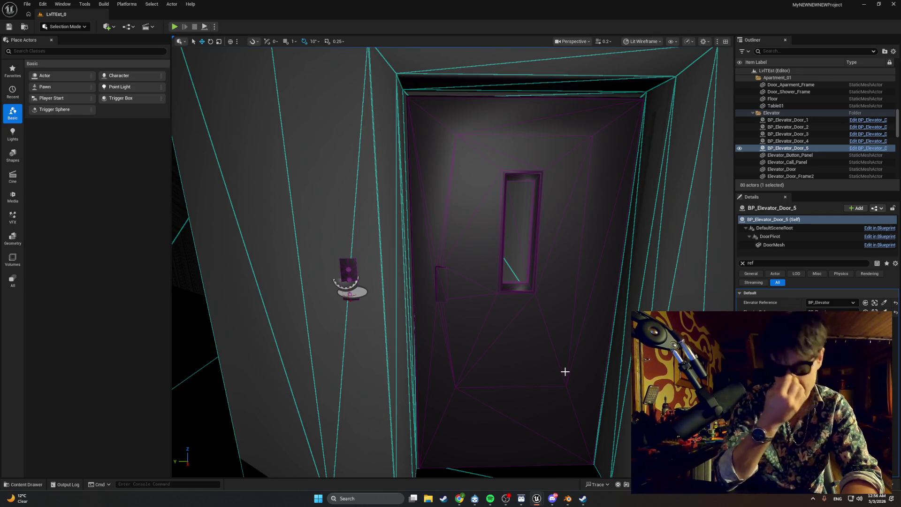
Paste the copied dispatcher call and Elevator Reference nodes into BP_Elevator_Door_1's EventGraph
{"action": "mouse_move", "coordinate": [535, 500]}
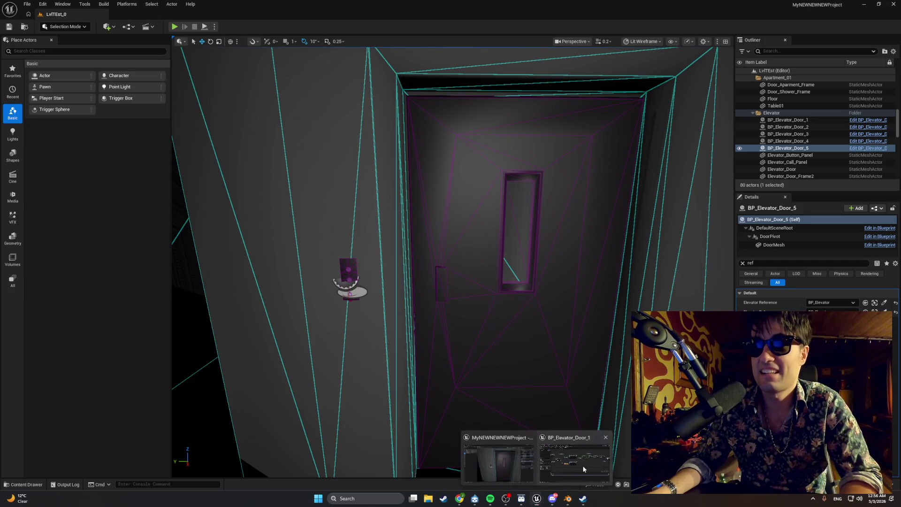
{"action": "left_click", "coordinate": [583, 466]}
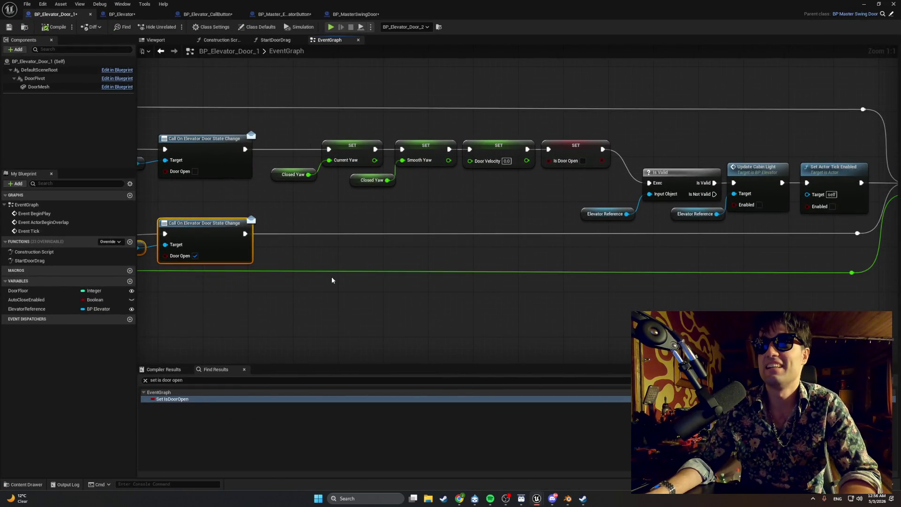
{"action": "left_click_drag", "start_coordinate": [332, 280], "coordinate": [437, 272]}
{"action": "mouse_move", "coordinate": [529, 268]}
{"action": "left_mouse_down"}
{"action": "mouse_move", "coordinate": [425, 271]}
{"action": "mouse_move", "coordinate": [565, 277]}
{"action": "mouse_move", "coordinate": [532, 260]}
{"action": "left_mouse_up"}
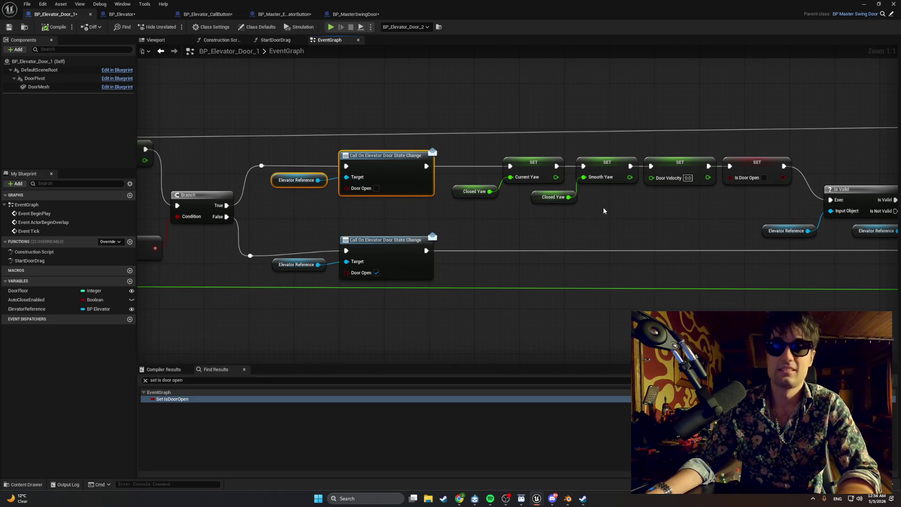
{"action": "mouse_move", "coordinate": [604, 211]}
{"action": "left_mouse_down"}
{"action": "mouse_move", "coordinate": [450, 218]}
{"action": "mouse_move", "coordinate": [550, 166]}
{"action": "left_mouse_up"}
{"action": "key", "text": "ctrl+v"}
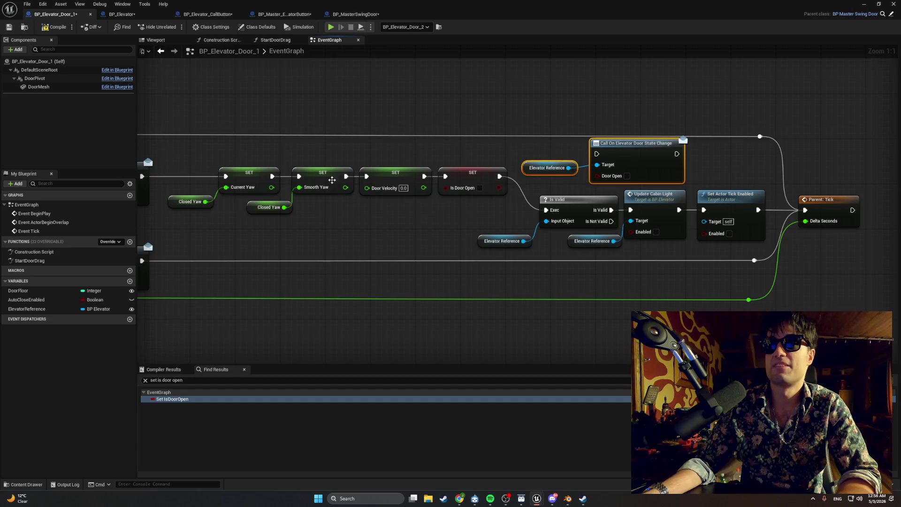
Wire SET Is Door Open into the dispatcher call, and the call onward to Is Valid
{"action": "left_click_drag", "start_coordinate": [331, 180], "coordinate": [486, 161]}
{"action": "left_click", "coordinate": [237, 149]}
{"action": "left_click_drag", "start_coordinate": [187, 171], "coordinate": [469, 162]}
{"action": "left_click_drag", "start_coordinate": [542, 163], "coordinate": [378, 165]}
{"action": "left_click_drag", "start_coordinate": [432, 173], "coordinate": [531, 151]}
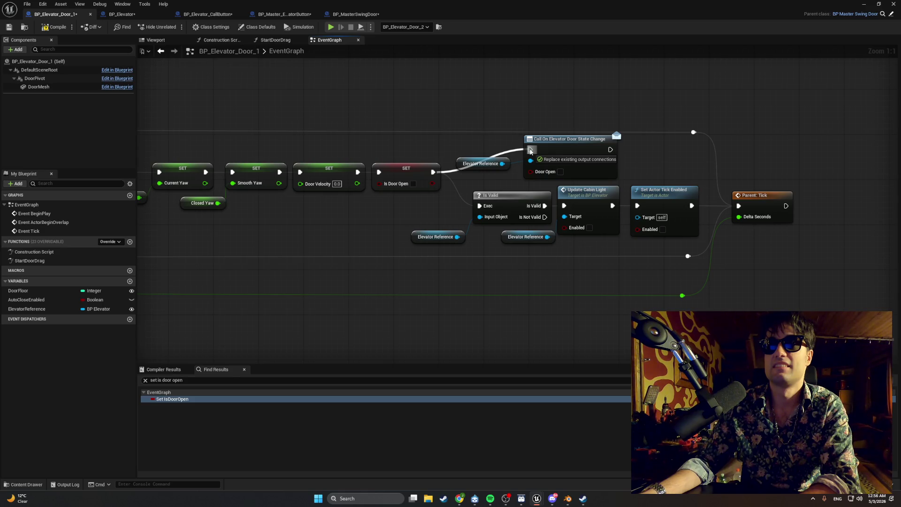
{"action": "left_click_drag", "start_coordinate": [531, 151], "coordinate": [531, 151]}
{"action": "left_click_drag", "start_coordinate": [609, 150], "coordinate": [479, 205]}
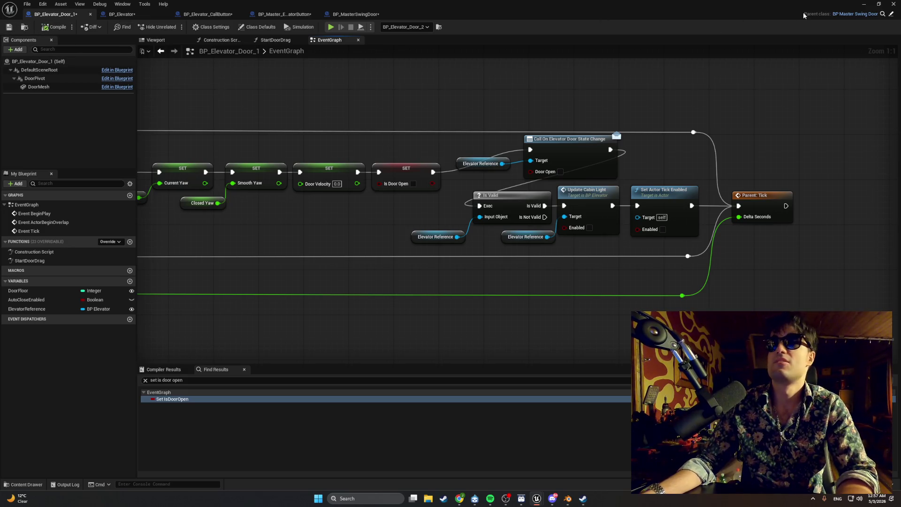
{"action": "left_click", "coordinate": [864, 3]}
Play the level, walk to the elevator door and watch the call panel lights, then stop
{"action": "left_click", "coordinate": [174, 26]}
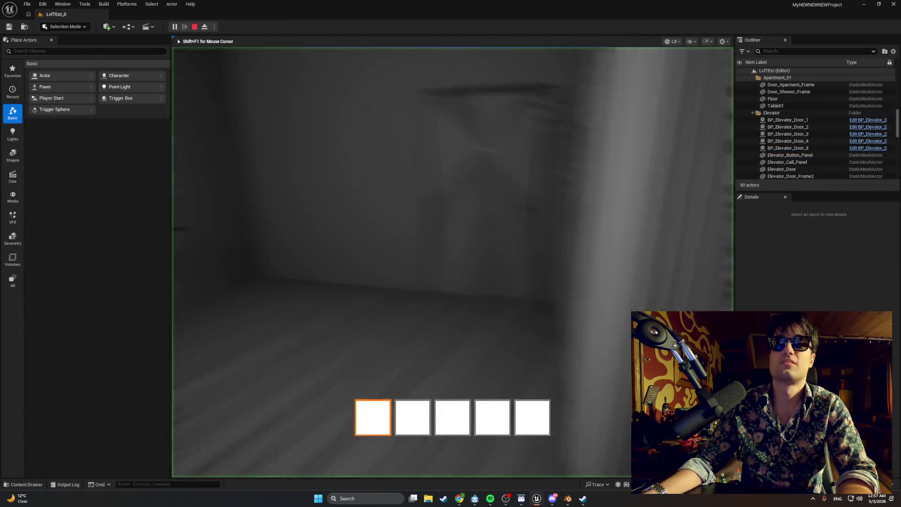
{"action": "key", "text": "w"}
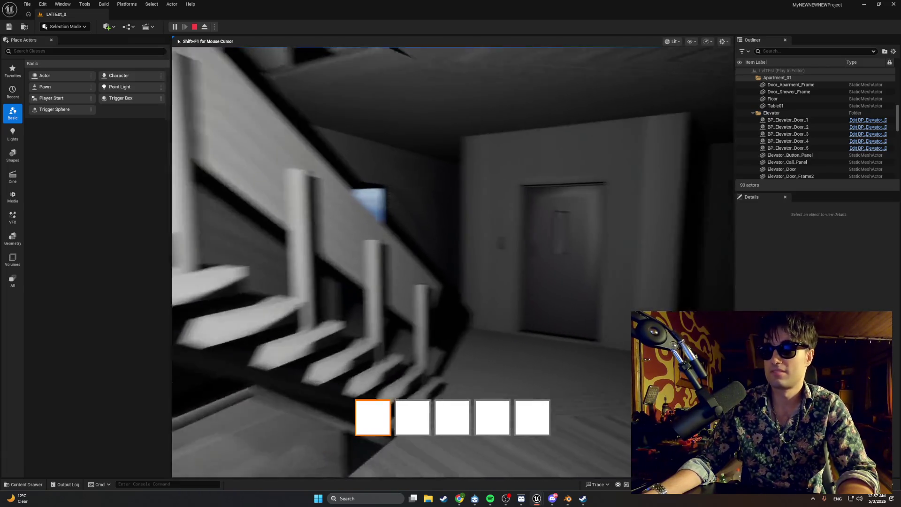
{"action": "key", "text": "e"}
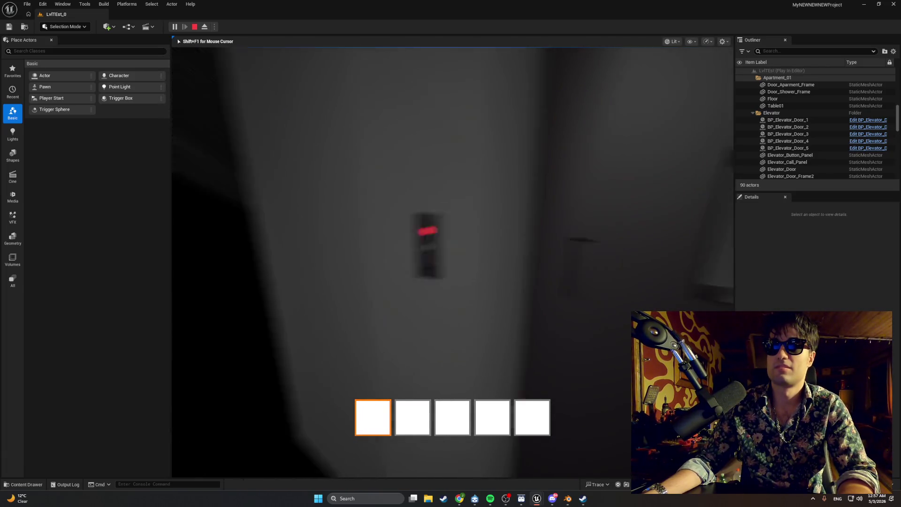
{"action": "key", "text": "s"}
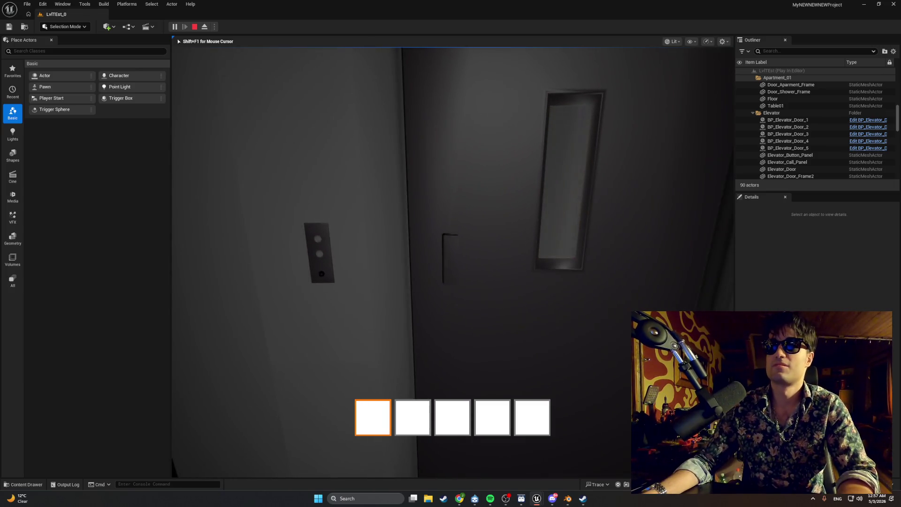
{"action": "key", "text": "e"}
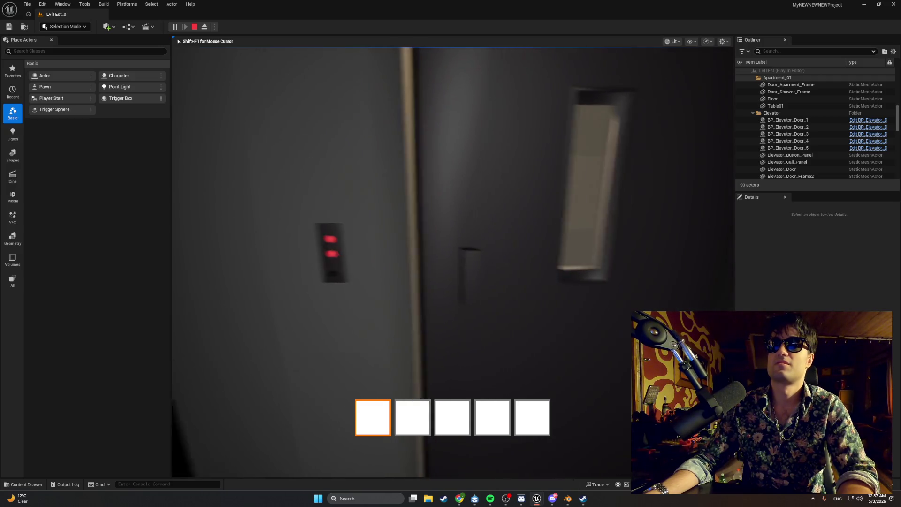
{"action": "key", "text": "Escape"}
Unhook the dispatcher call and wire SET Is Door Open directly into Is Valid
{"action": "mouse_move", "coordinate": [536, 499]}
{"action": "left_click", "coordinate": [578, 446]}
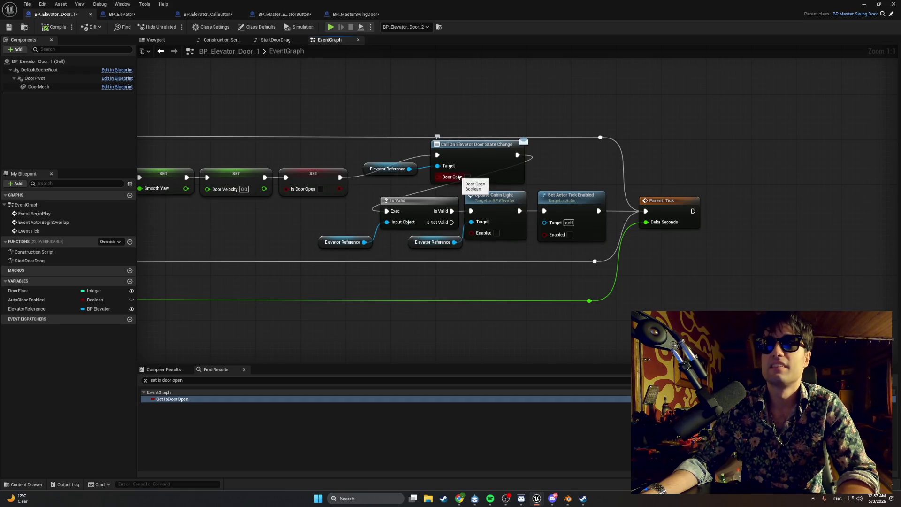
{"action": "mouse_move", "coordinate": [485, 143]}
{"action": "left_mouse_down"}
{"action": "mouse_move", "coordinate": [406, 184]}
{"action": "mouse_move", "coordinate": [576, 68]}
{"action": "left_mouse_up"}
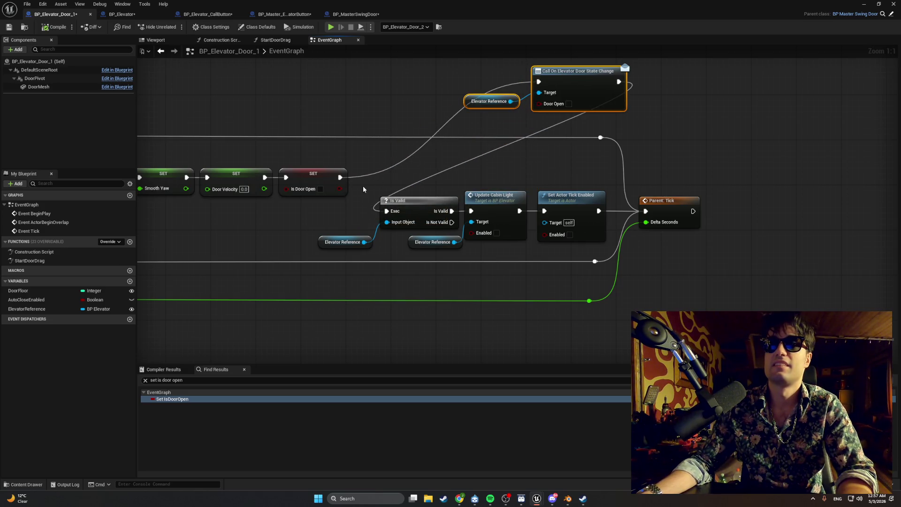
{"action": "left_click", "coordinate": [367, 174], "text": "alt"}
{"action": "left_click", "coordinate": [415, 183], "text": "alt"}
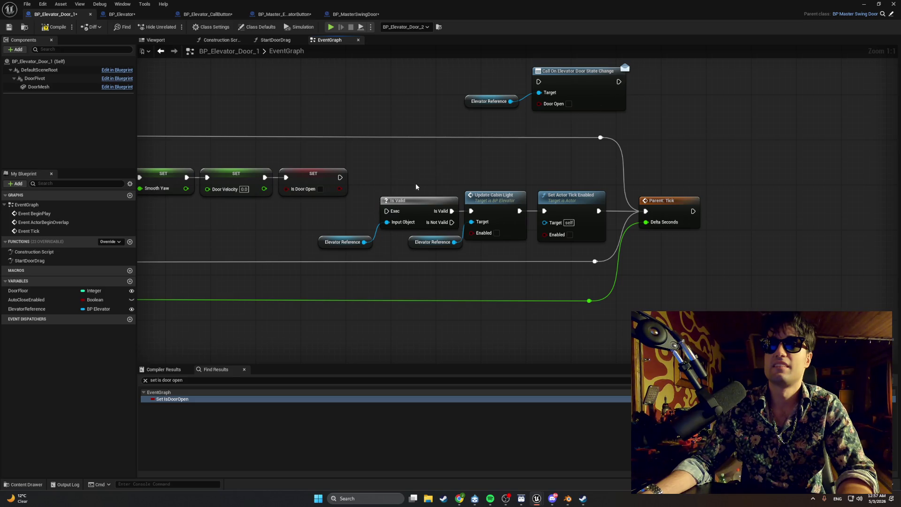
{"action": "left_click", "coordinate": [340, 177]}
{"action": "left_click_drag", "start_coordinate": [340, 177], "coordinate": [386, 211]}
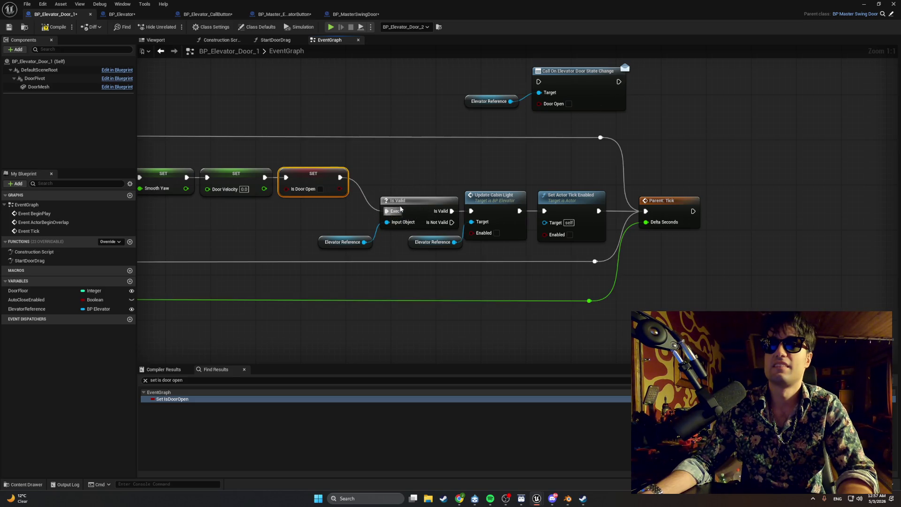
Move the call and reference nodes down and shift Parent: Tick right to make room
{"action": "left_click_drag", "start_coordinate": [447, 184], "coordinate": [273, 197]}
{"action": "left_click_drag", "start_coordinate": [420, 138], "coordinate": [270, 96]}
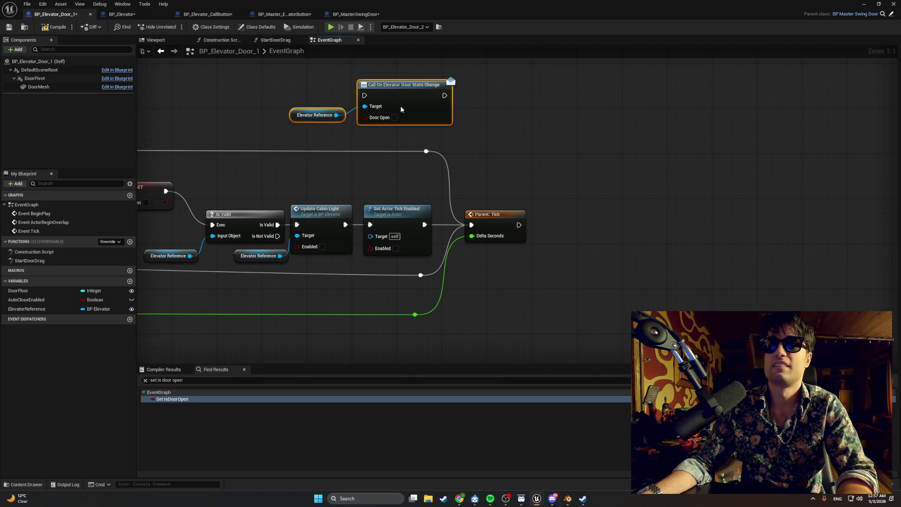
{"action": "mouse_move", "coordinate": [401, 106]}
{"action": "left_mouse_down"}
{"action": "mouse_move", "coordinate": [527, 205]}
{"action": "mouse_move", "coordinate": [543, 266]}
{"action": "mouse_move", "coordinate": [659, 286]}
{"action": "left_mouse_up"}
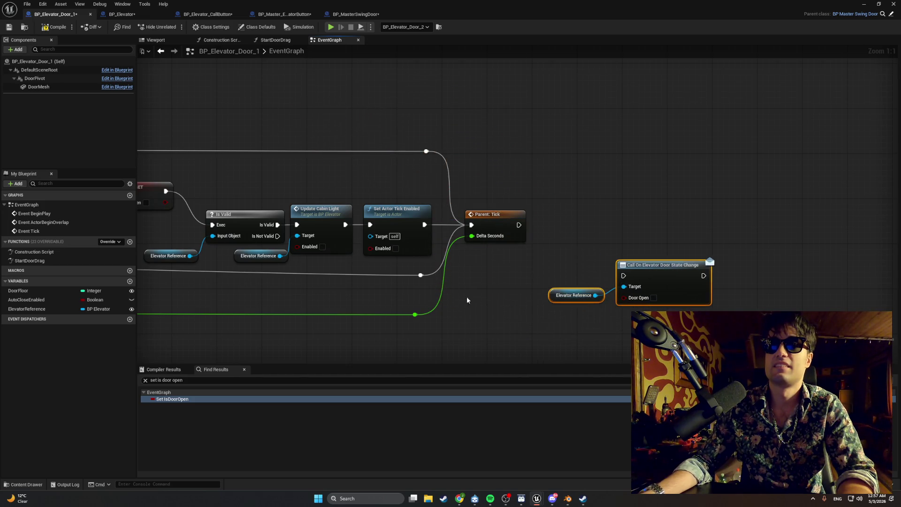
{"action": "left_click_drag", "start_coordinate": [383, 218], "coordinate": [376, 216]}
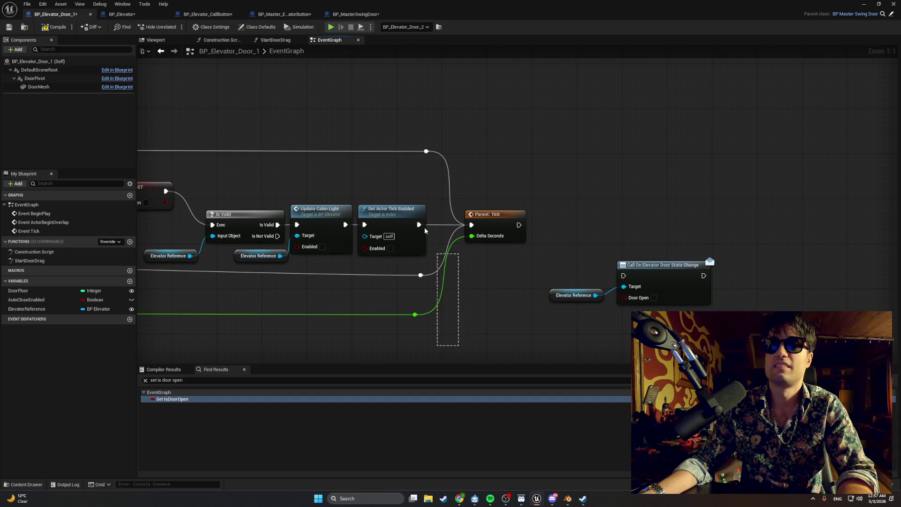
{"action": "left_click_drag", "start_coordinate": [425, 231], "coordinate": [425, 162]}
{"action": "left_click_drag", "start_coordinate": [496, 332], "coordinate": [362, 141]}
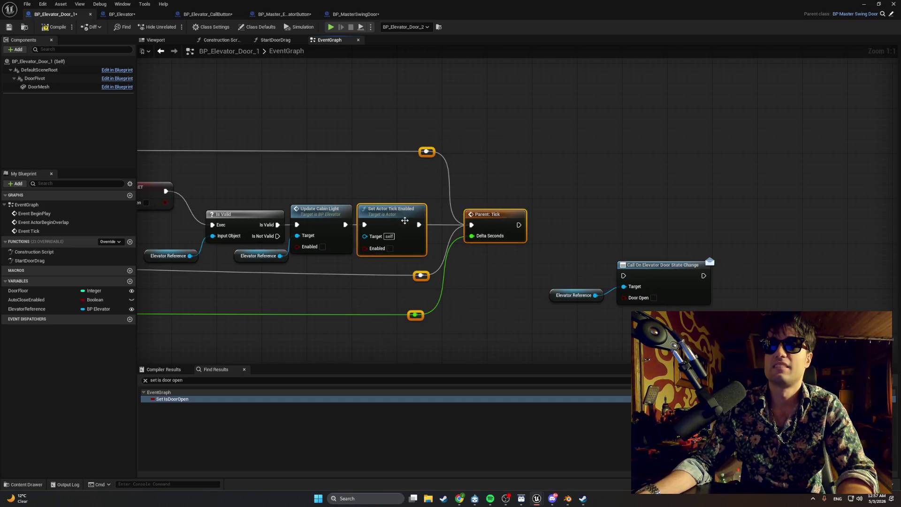
{"action": "left_click", "coordinate": [404, 220], "text": "ctrl"}
{"action": "left_click_drag", "start_coordinate": [473, 217], "coordinate": [647, 224]}
Wire Set Actor Tick Enabled → dispatcher call → Parent: Tick and compile the Blueprint
{"action": "left_click_drag", "start_coordinate": [676, 342], "coordinate": [575, 272]}
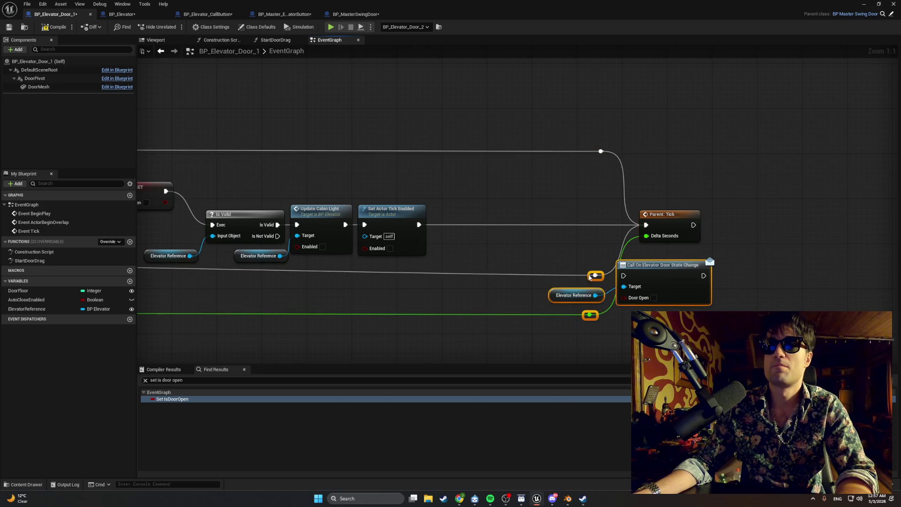
{"action": "left_click_drag", "start_coordinate": [656, 267], "coordinate": [551, 218]}
{"action": "left_click", "coordinate": [656, 278]}
{"action": "left_click_drag", "start_coordinate": [551, 300], "coordinate": [450, 254]}
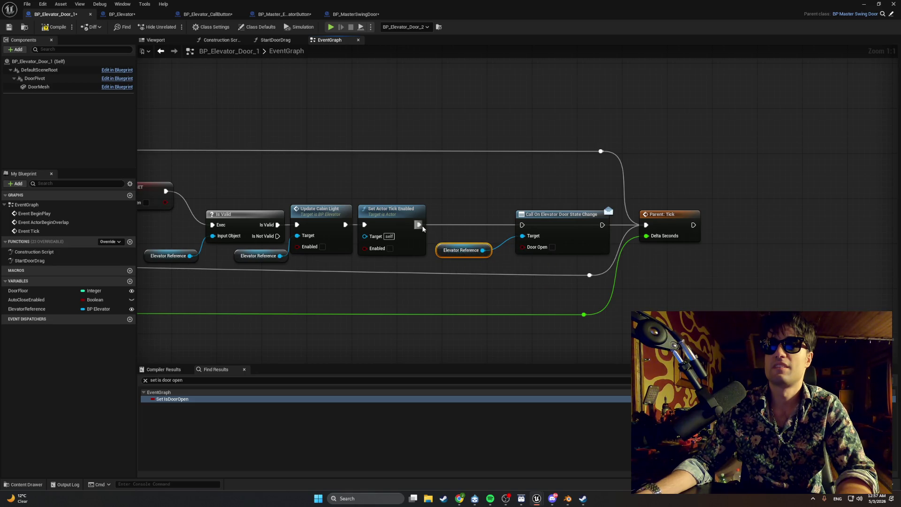
{"action": "left_click_drag", "start_coordinate": [422, 228], "coordinate": [525, 227]}
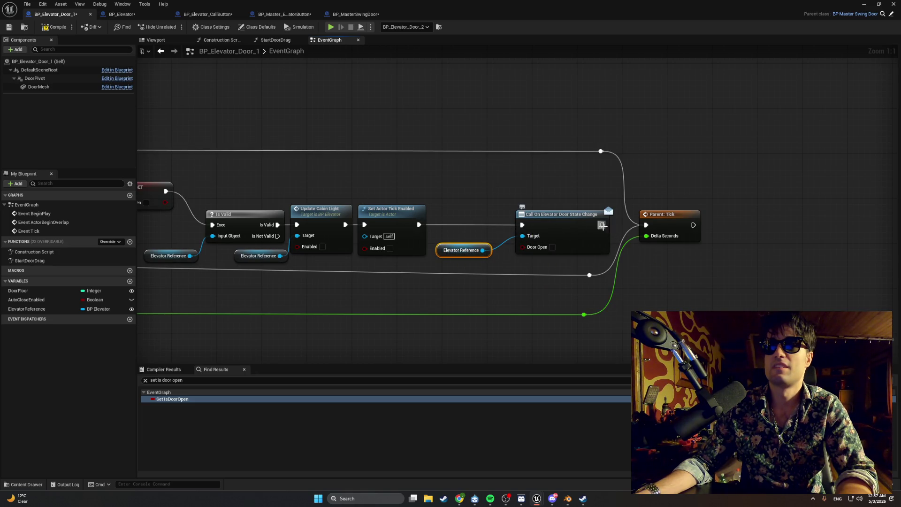
{"action": "left_click_drag", "start_coordinate": [602, 225], "coordinate": [646, 225]}
{"action": "left_click", "coordinate": [40, 26]}
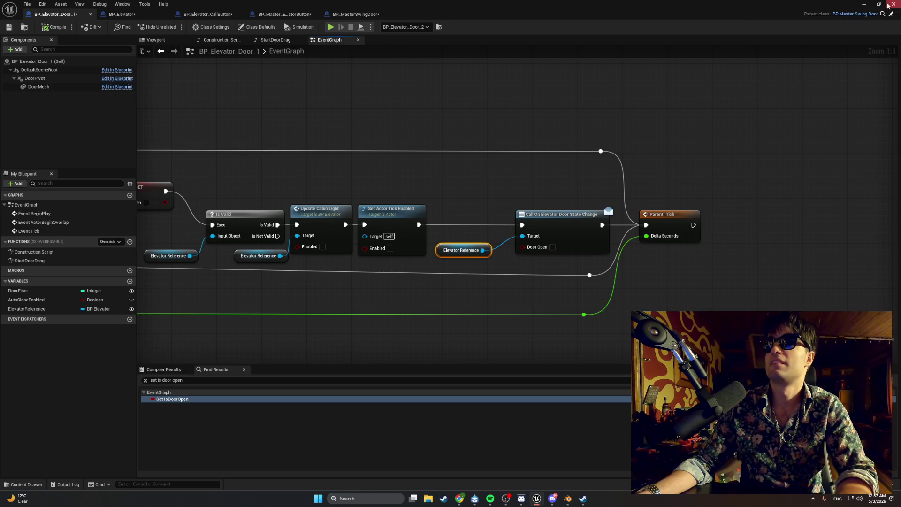
Play-test again, walking down the hallway to face the elevator door, then stop the session
{"action": "left_click", "coordinate": [867, 5]}
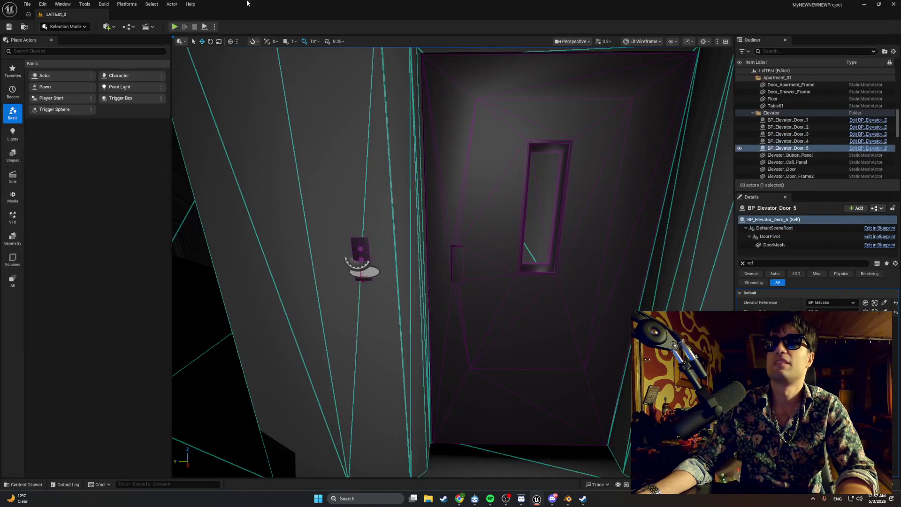
{"action": "left_click", "coordinate": [174, 27]}
{"action": "key", "text": "w"}
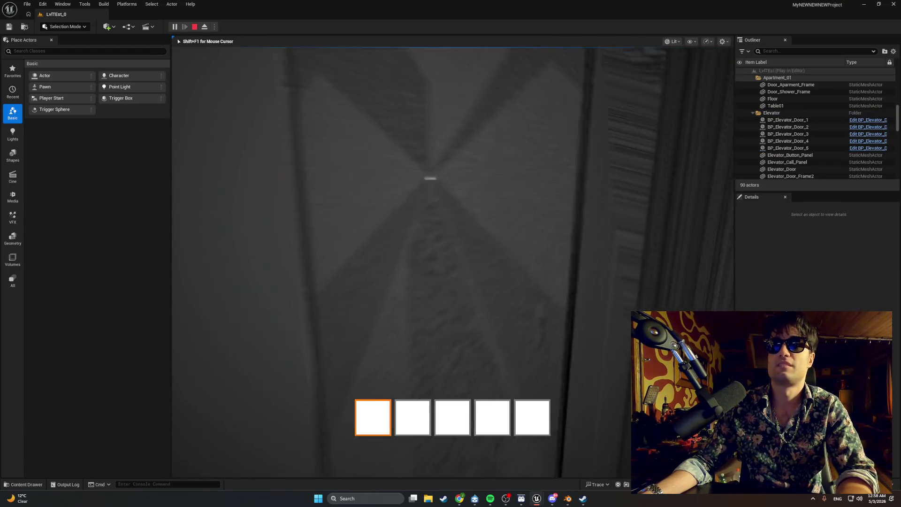
{"action": "key", "text": "w"}
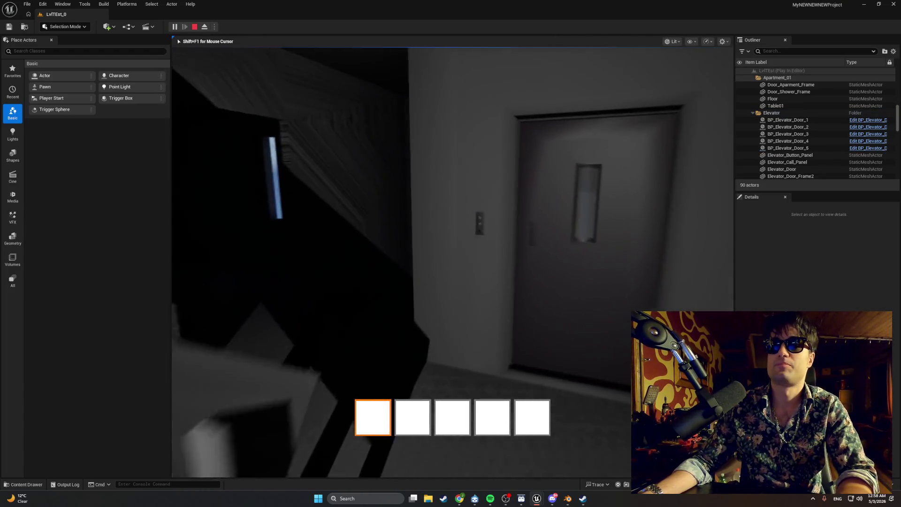
{"action": "key", "text": "w"}
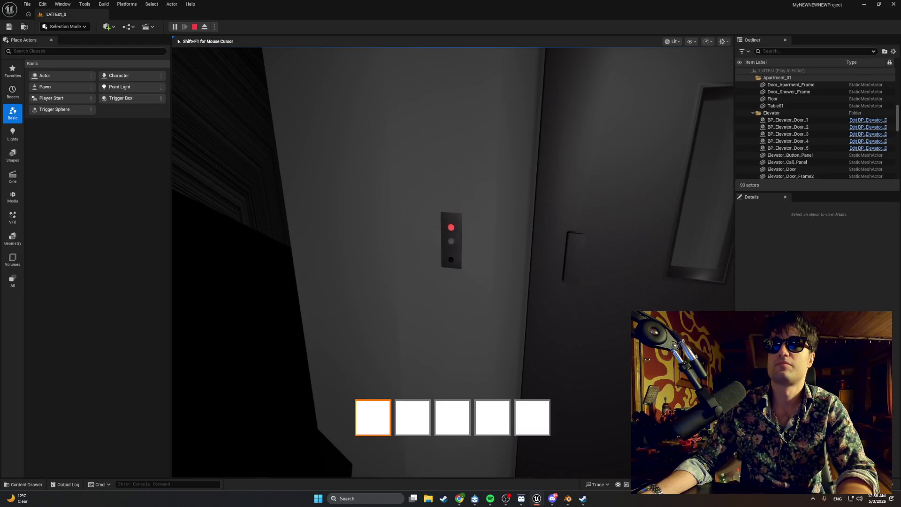
{"action": "key", "text": "w"}
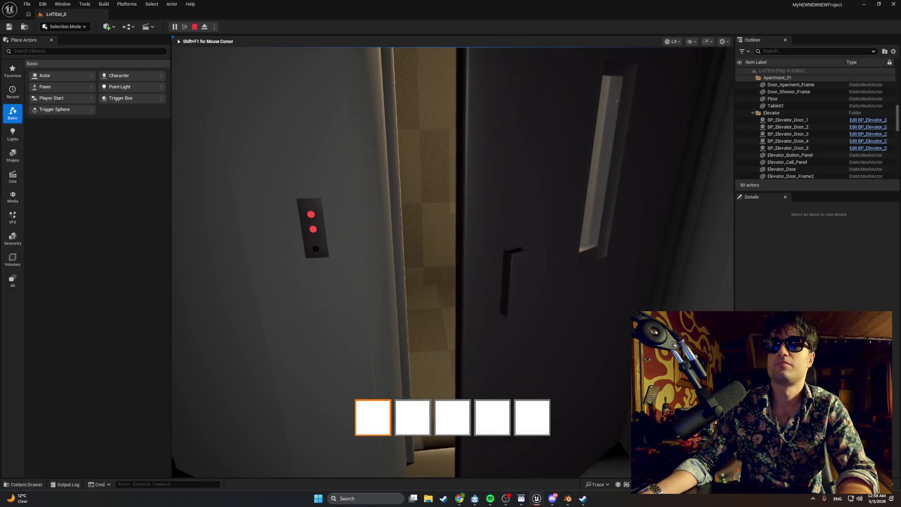
{"action": "key", "text": "Escape"}
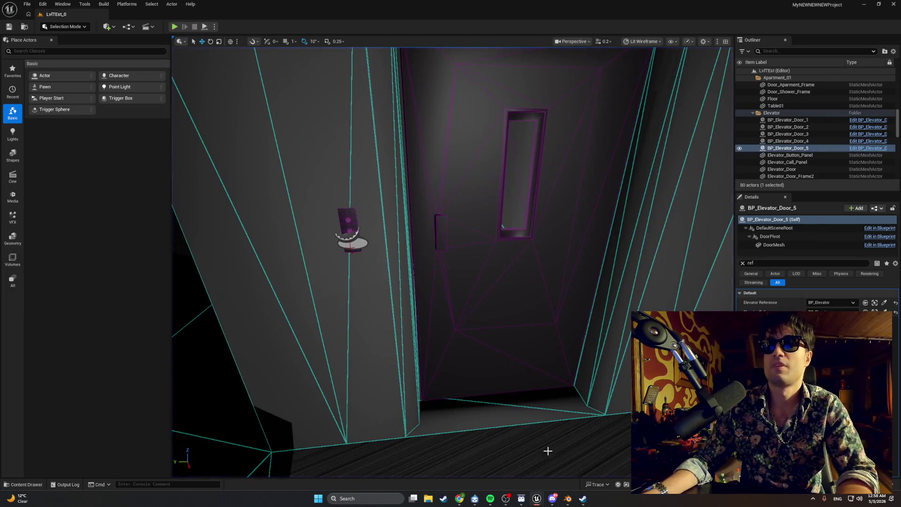
Delete the dispatcher call and its reference, and wire Set Actor Tick Enabled into Parent: Tick
{"action": "mouse_move", "coordinate": [536, 499]}
{"action": "left_click", "coordinate": [570, 475]}
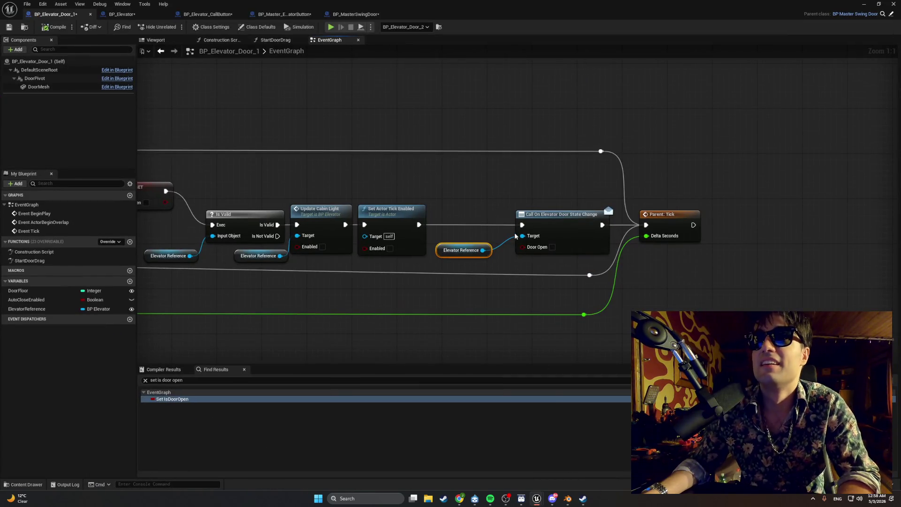
{"action": "mouse_move", "coordinate": [554, 198]}
{"action": "left_mouse_down"}
{"action": "mouse_move", "coordinate": [526, 235]}
{"action": "mouse_move", "coordinate": [478, 257]}
{"action": "left_mouse_up"}
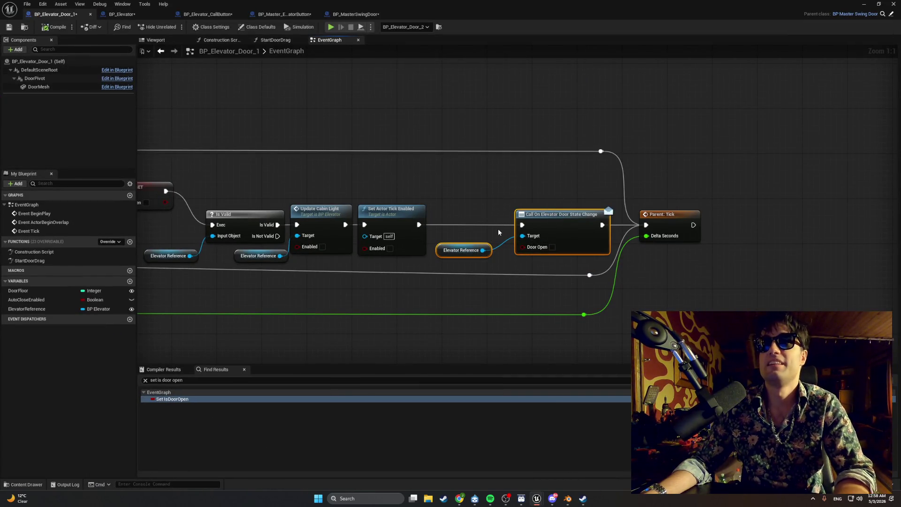
{"action": "key", "text": "Delete"}
{"action": "left_click_drag", "start_coordinate": [418, 225], "coordinate": [638, 230]}
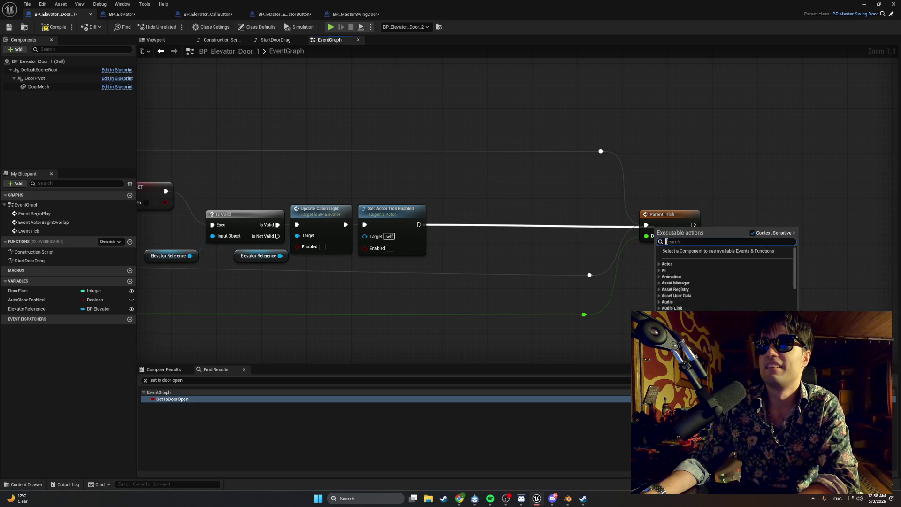
{"action": "key", "text": "Escape"}
{"action": "left_click_drag", "start_coordinate": [375, 227], "coordinate": [645, 227]}
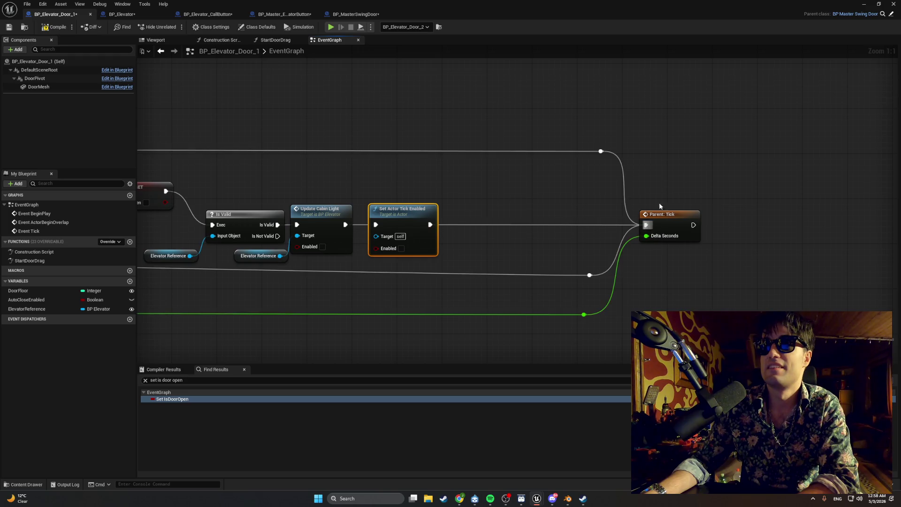
Slide Parent: Tick and its reroute knots left to close the gap
{"action": "left_click_drag", "start_coordinate": [678, 114], "coordinate": [553, 321]}
{"action": "left_click_drag", "start_coordinate": [590, 275], "coordinate": [584, 275]}
{"action": "left_click_drag", "start_coordinate": [659, 215], "coordinate": [508, 216]}
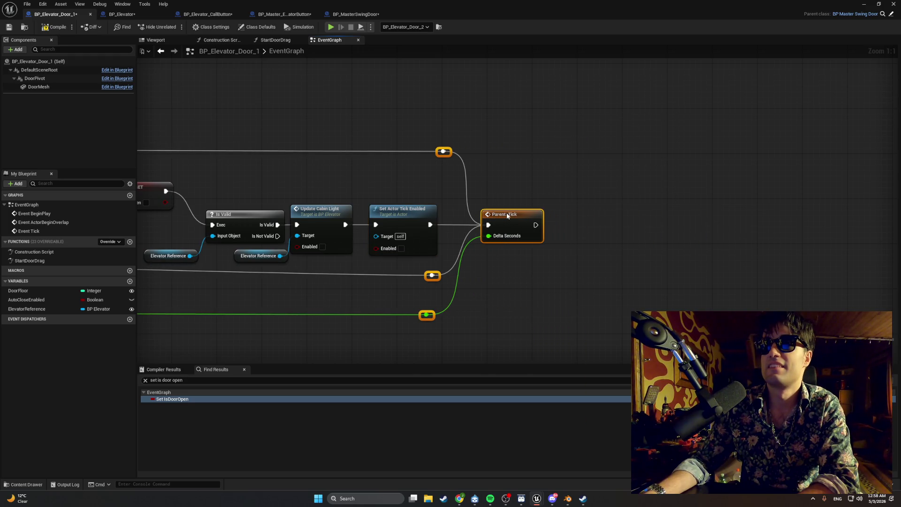
{"action": "left_click", "coordinate": [495, 215]}
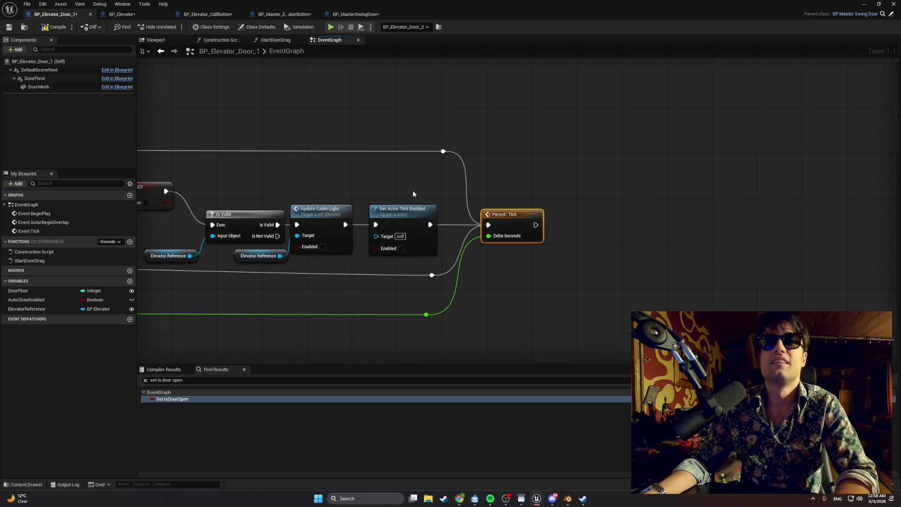
{"action": "left_click_drag", "start_coordinate": [413, 194], "coordinate": [451, 194]}
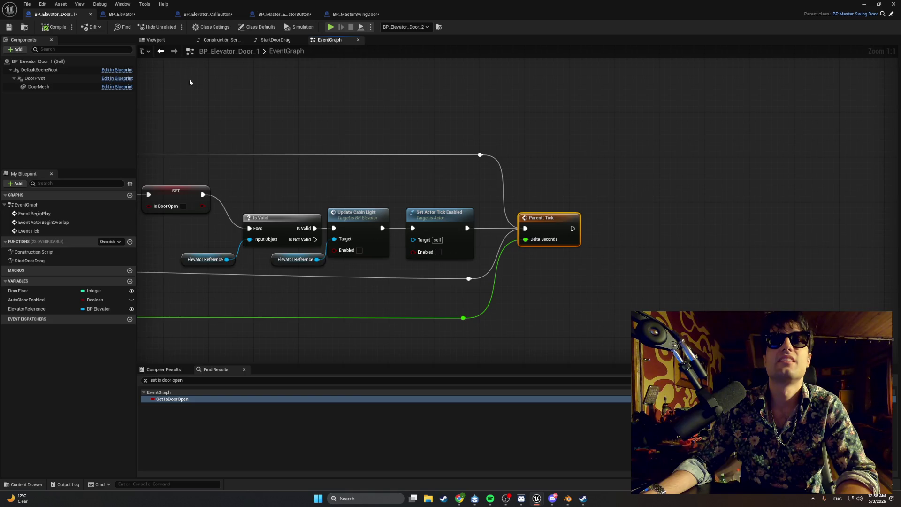
{"action": "mouse_move", "coordinate": [190, 82]}
{"action": "left_mouse_down"}
{"action": "mouse_move", "coordinate": [360, 96]}
{"action": "mouse_move", "coordinate": [507, 93]}
{"action": "mouse_move", "coordinate": [330, 93]}
{"action": "mouse_move", "coordinate": [392, 103]}
{"action": "mouse_move", "coordinate": [338, 92]}
{"action": "left_mouse_up"}
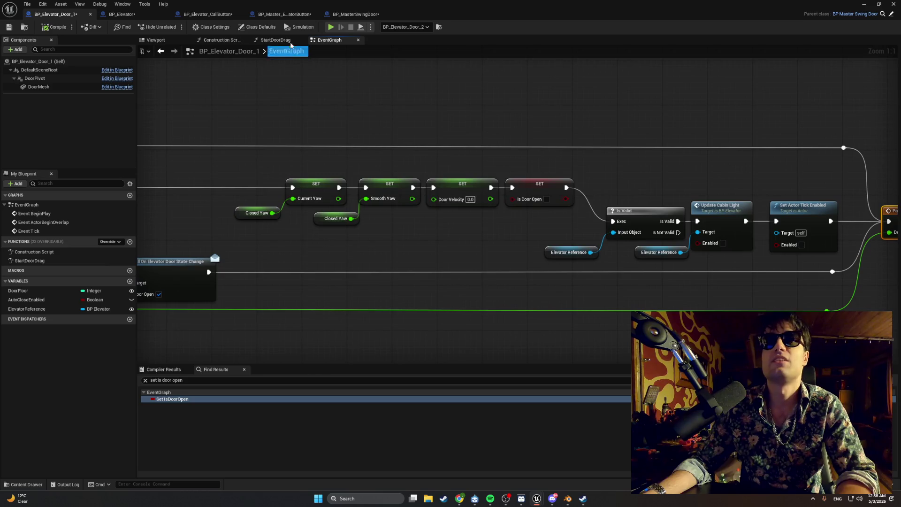
Switch to the BP_Elevator tab and open UpdateCabinLight from the My Blueprint Functions list
{"action": "left_click", "coordinate": [139, 14]}
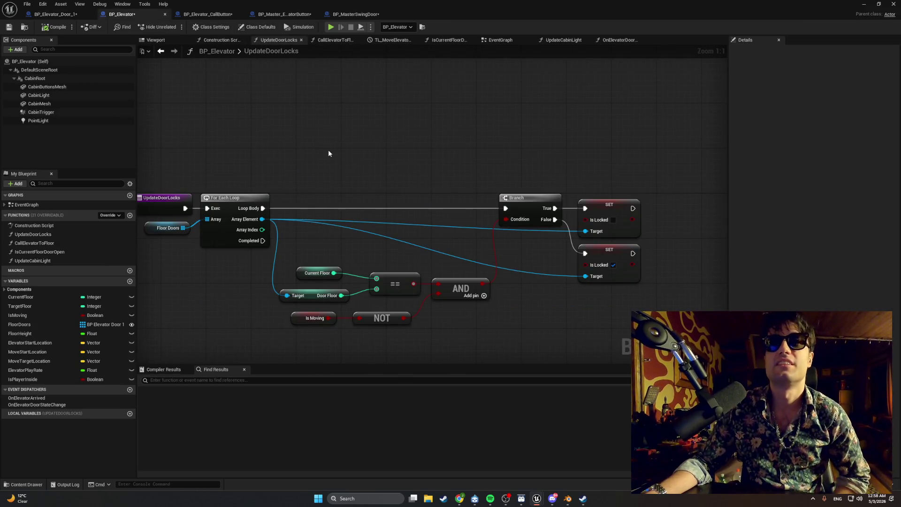
{"action": "left_click_drag", "start_coordinate": [329, 153], "coordinate": [392, 151]}
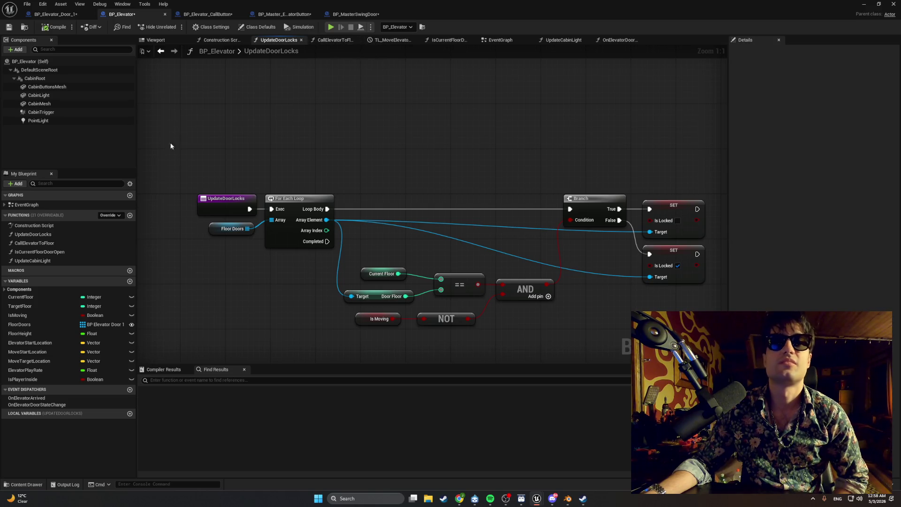
{"action": "double_click", "coordinate": [58, 261]}
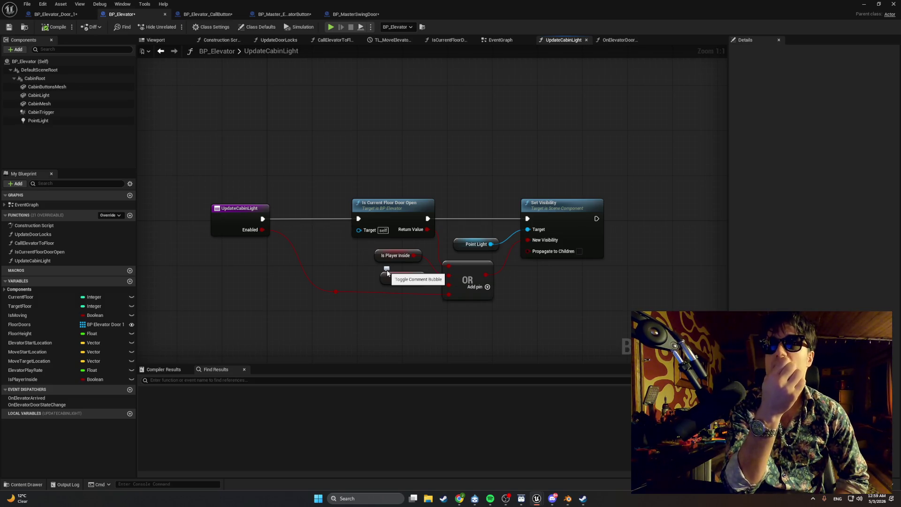
Insert a Call OnElevatorDoorStateChange node between Is Current Floor Door Open and Set Visibility
{"action": "left_click_drag", "start_coordinate": [544, 202], "coordinate": [595, 203]}
{"action": "left_click", "coordinate": [482, 160]}
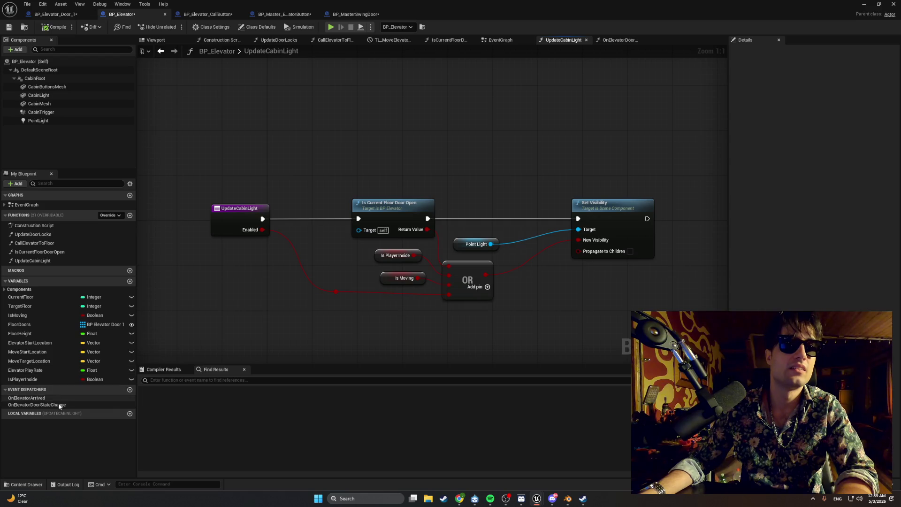
{"action": "left_click_drag", "start_coordinate": [56, 405], "coordinate": [470, 171]}
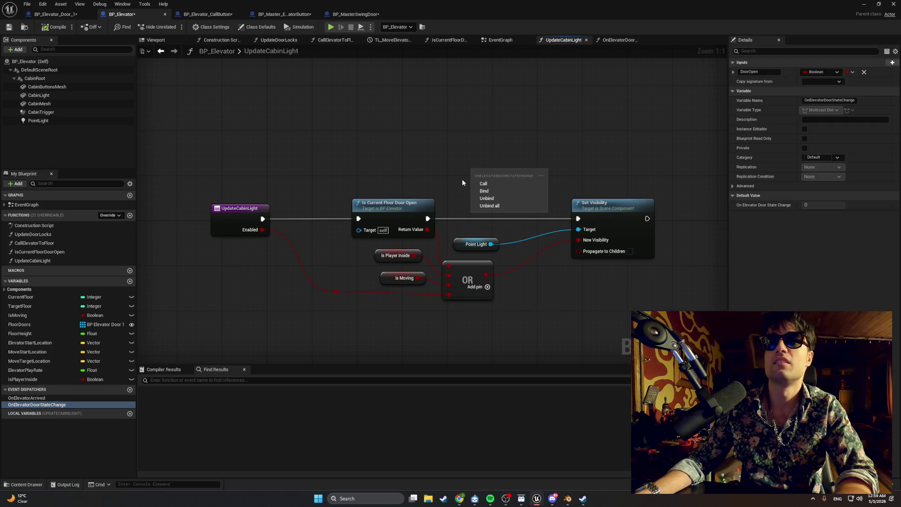
{"action": "left_click", "coordinate": [481, 183]}
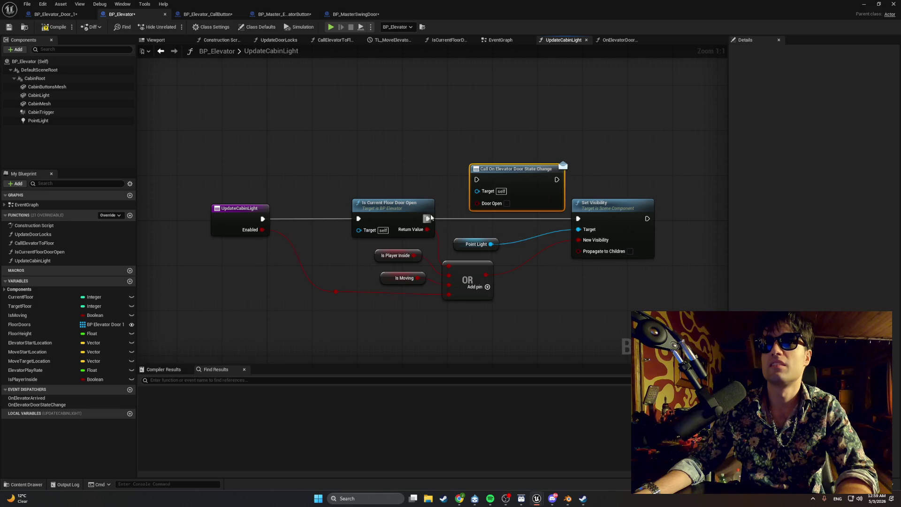
{"action": "left_click_drag", "start_coordinate": [427, 218], "coordinate": [476, 179]}
{"action": "left_click_drag", "start_coordinate": [556, 178], "coordinate": [578, 219]}
{"action": "left_click_drag", "start_coordinate": [525, 176], "coordinate": [508, 187]}
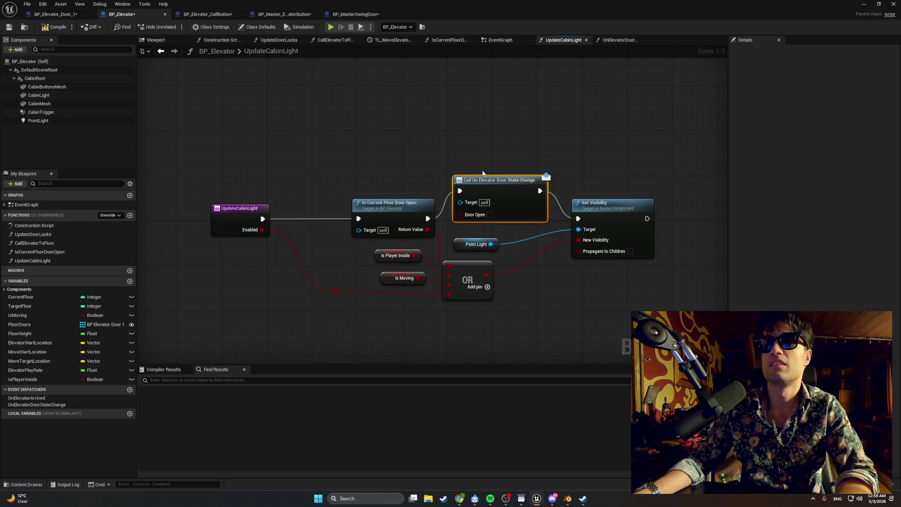
{"action": "left_click", "coordinate": [862, 5]}
Play the level, summon the elevator from its call panel, watch the door open onto the lit cabin, then stop
{"action": "left_click", "coordinate": [175, 27]}
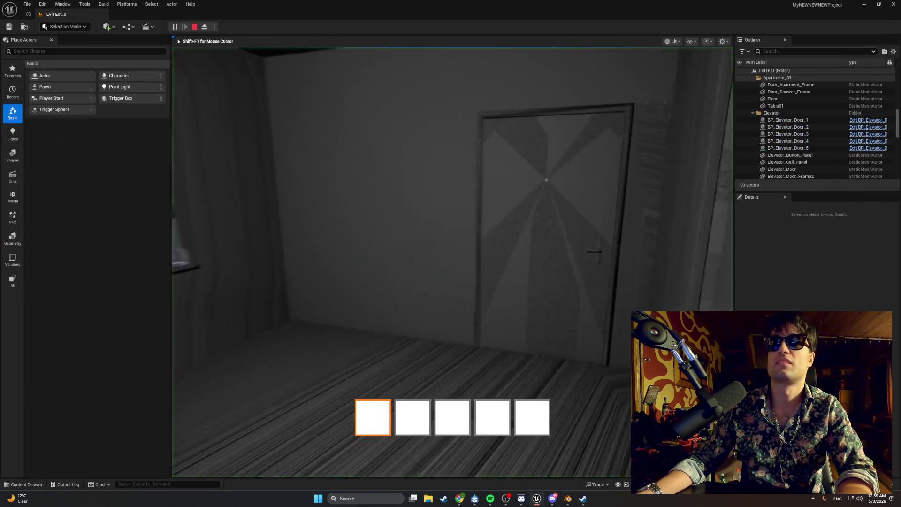
{"action": "key", "text": "w"}
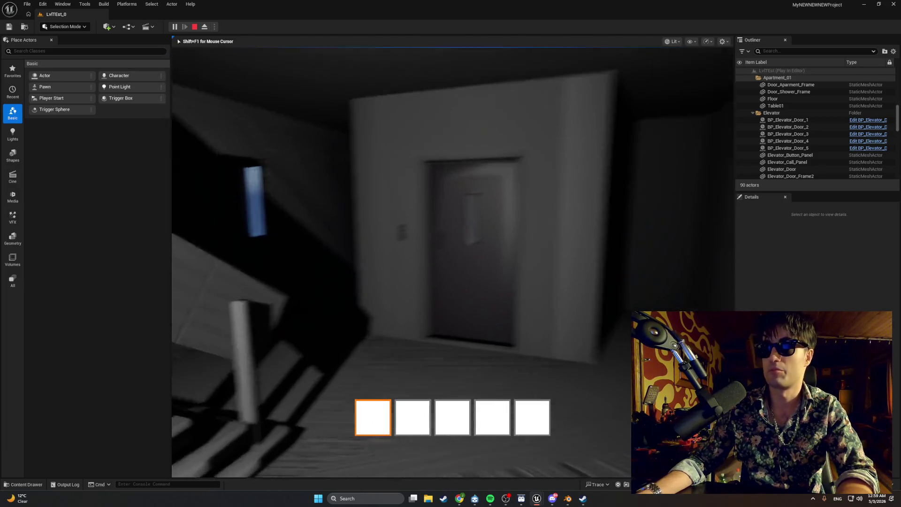
{"action": "key", "text": "e"}
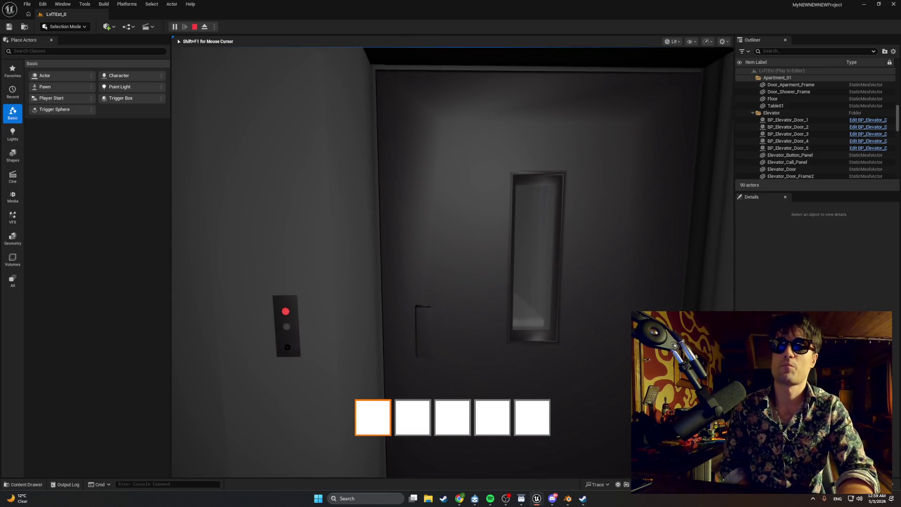
{"action": "key", "text": "s"}
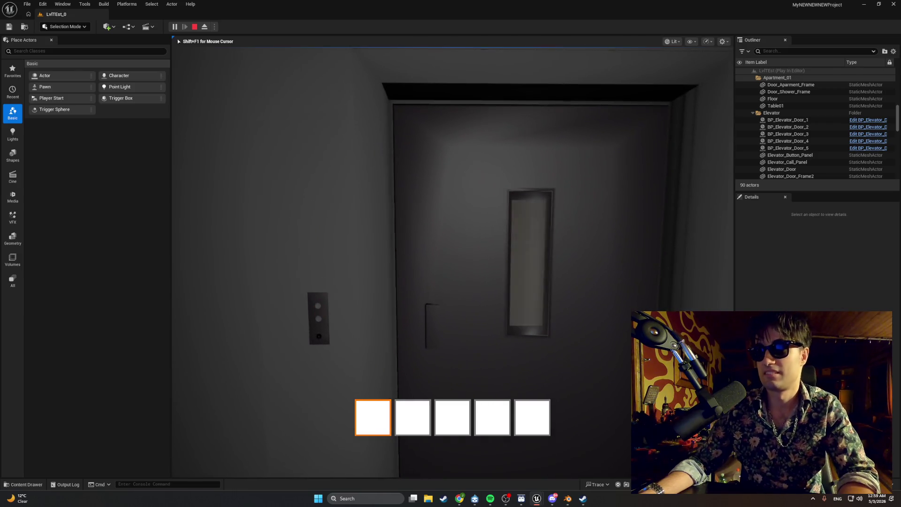
{"action": "key", "text": "Escape"}
In BP_Elevator's UpdateCabinLight graph, delete the dispatcher Call node and undo, leaving it wired before Set Visibility
{"action": "mouse_move", "coordinate": [536, 499]}
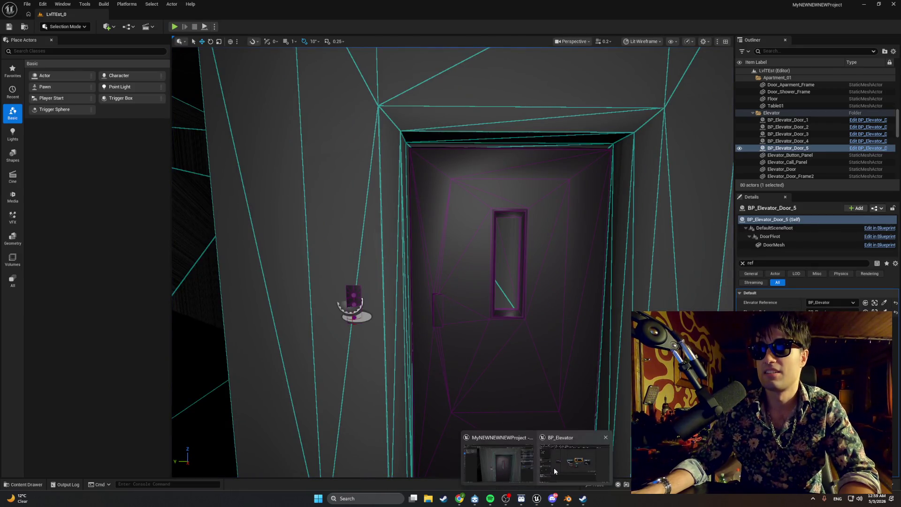
{"action": "left_click", "coordinate": [554, 467]}
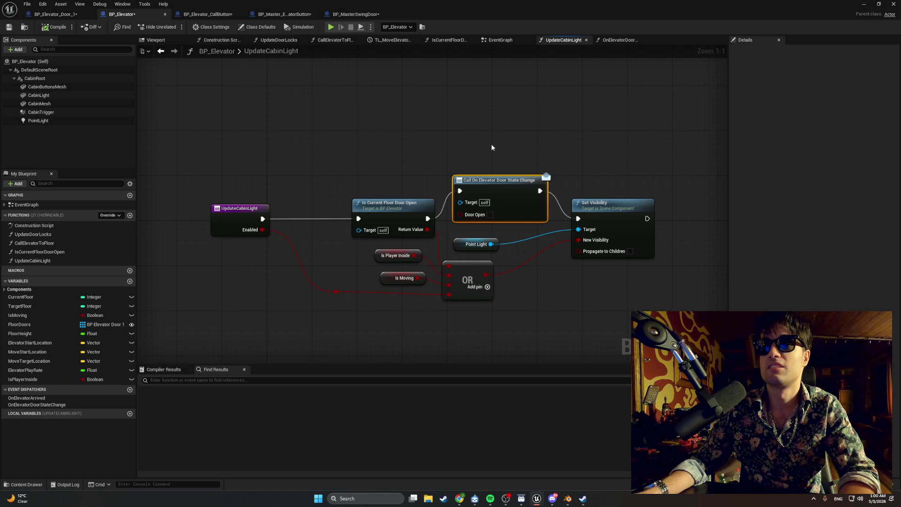
{"action": "key", "text": "Delete"}
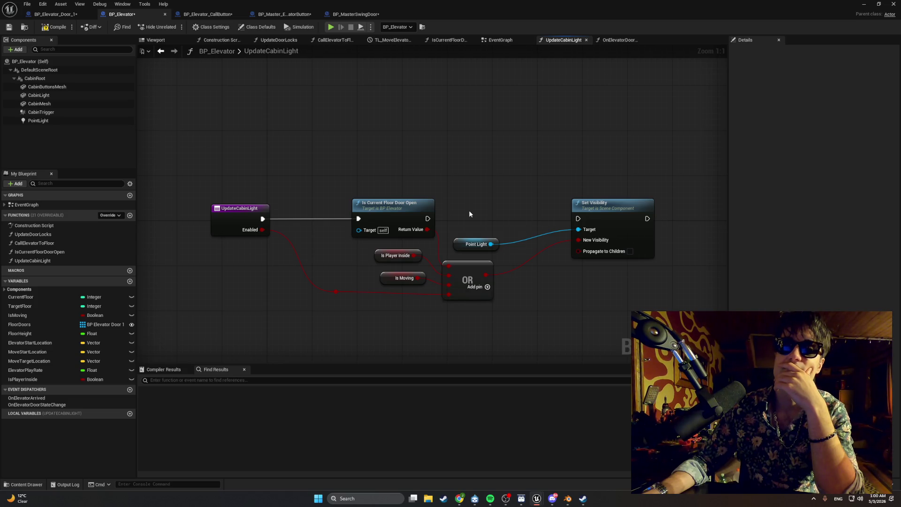
{"action": "key", "text": "ctrl+z"}
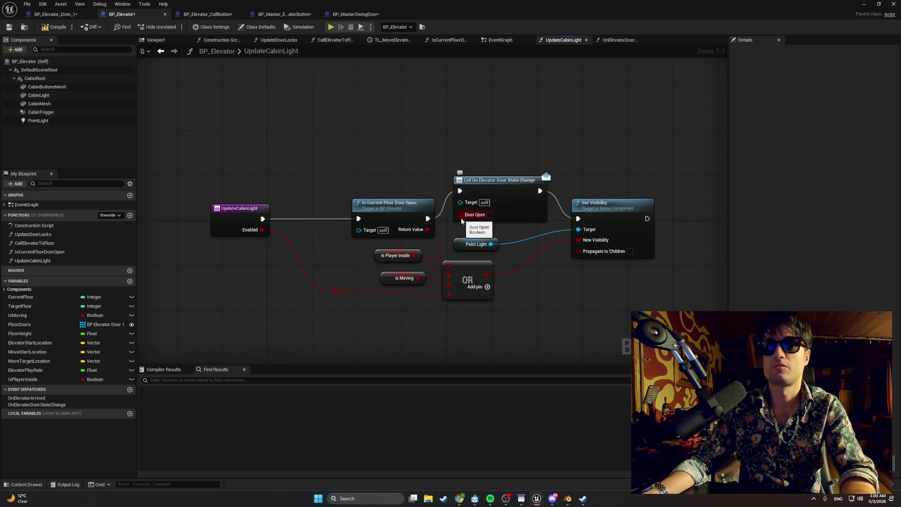
{"action": "key", "text": "super+shift+s"}
{"action": "left_click_drag", "start_coordinate": [547, 162], "coordinate": [354, 244]}
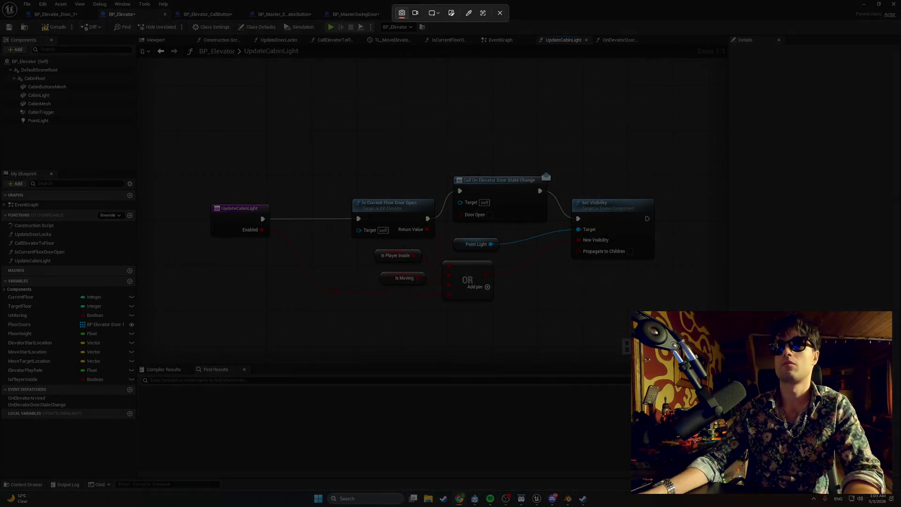
{"action": "left_click_drag", "start_coordinate": [201, 142], "coordinate": [727, 367]}
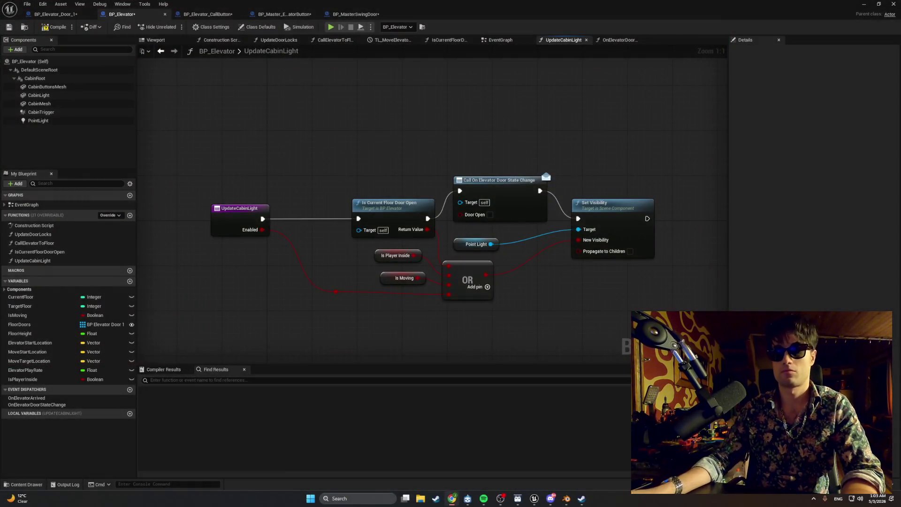
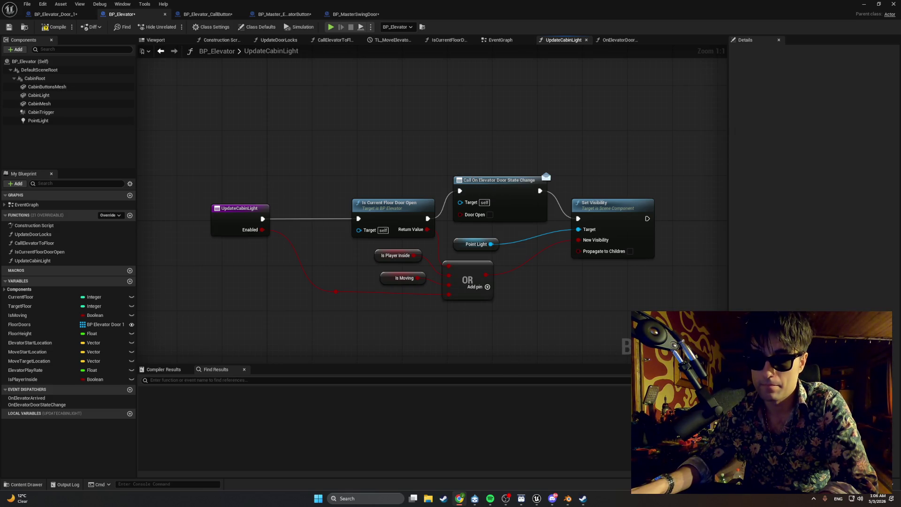
Delete the Call On Elevator Door State Change node and wire Is Current Floor Door Open directly into Set Visibility
{"action": "left_click", "coordinate": [480, 183]}
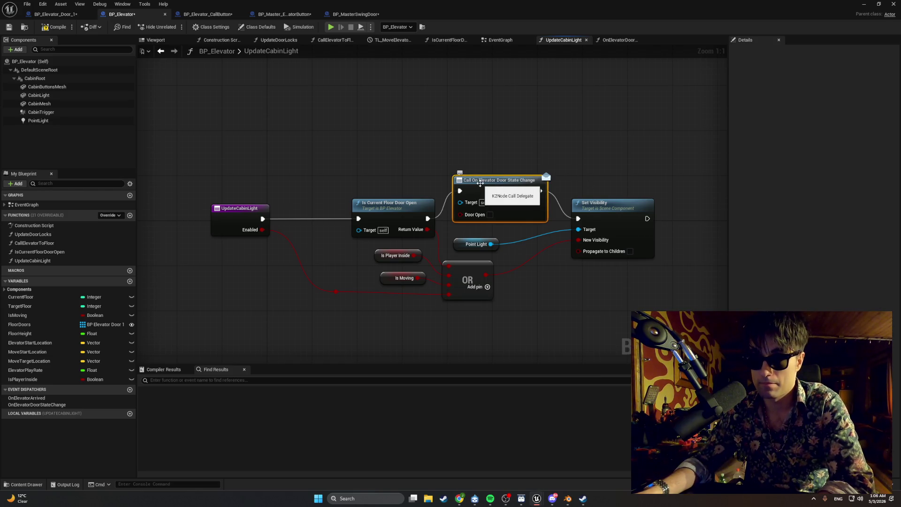
{"action": "key", "text": "Delete"}
{"action": "mouse_move", "coordinate": [427, 218]}
{"action": "left_mouse_down"}
{"action": "mouse_move", "coordinate": [587, 221]}
{"action": "mouse_move", "coordinate": [579, 218]}
{"action": "left_mouse_up"}
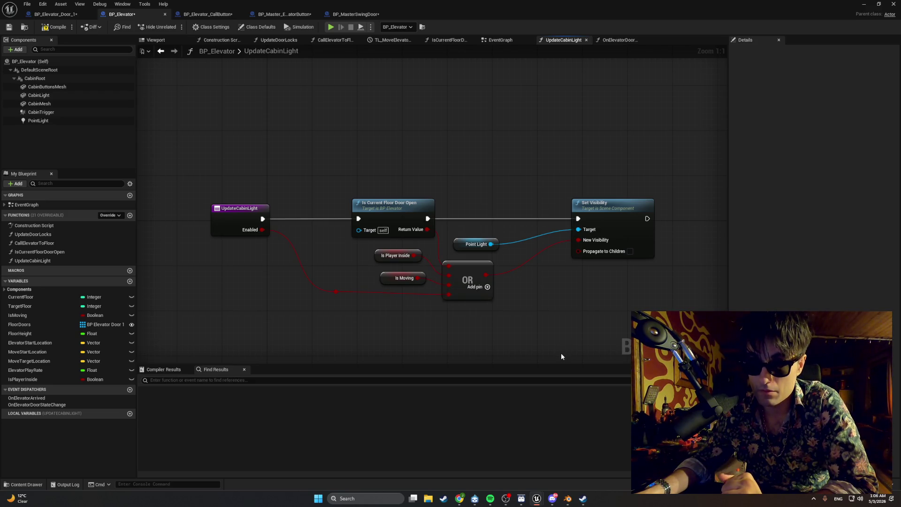
{"action": "left_click_drag", "start_coordinate": [562, 357], "coordinate": [512, 338]}
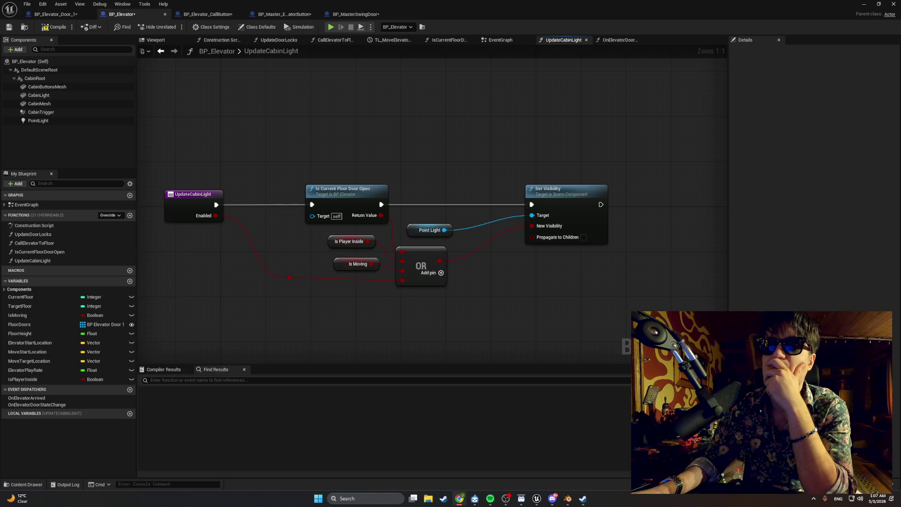
Drop an OnElevatorDoorStateChange Call node right after Set Visibility, then switch back to the level editor
{"action": "left_click_drag", "start_coordinate": [650, 254], "coordinate": [627, 259]}
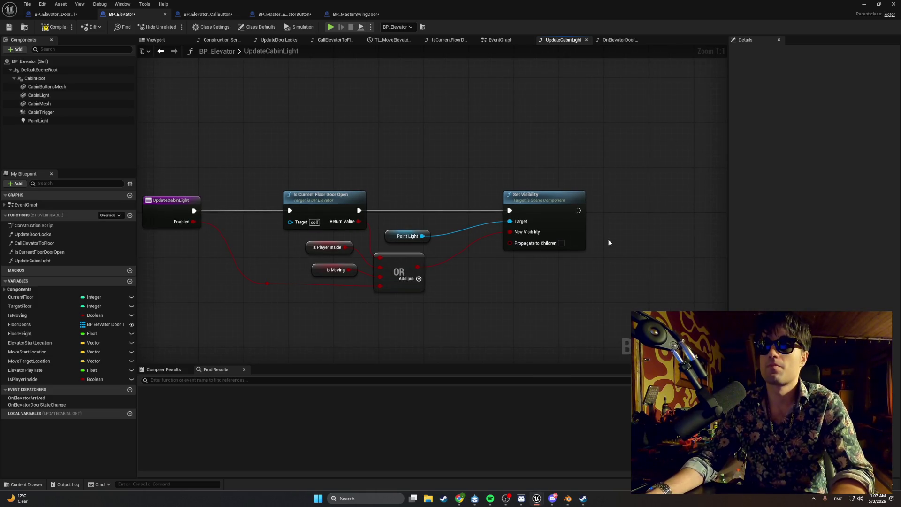
{"action": "mouse_move", "coordinate": [533, 246]}
{"action": "left_mouse_down"}
{"action": "mouse_move", "coordinate": [616, 214]}
{"action": "mouse_move", "coordinate": [633, 222]}
{"action": "left_mouse_up"}
{"action": "left_click", "coordinate": [633, 223]}
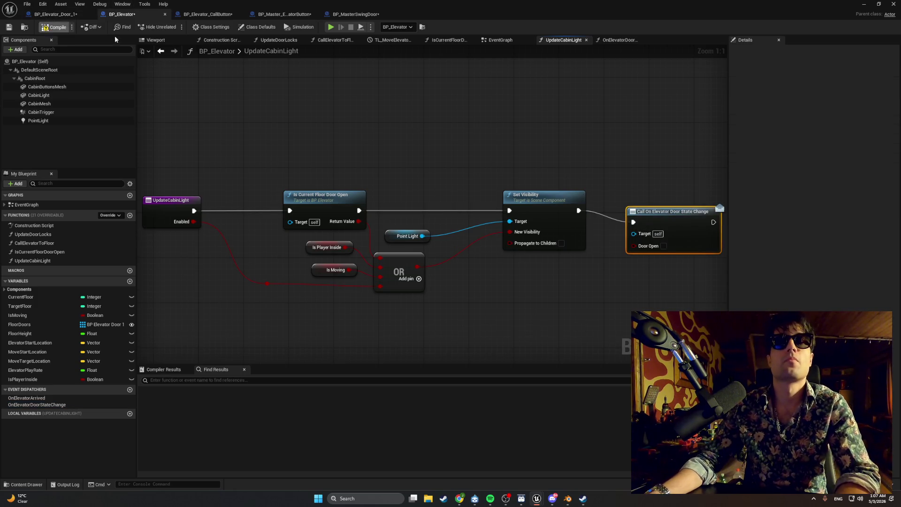
{"action": "key", "text": "alt+Tab"}
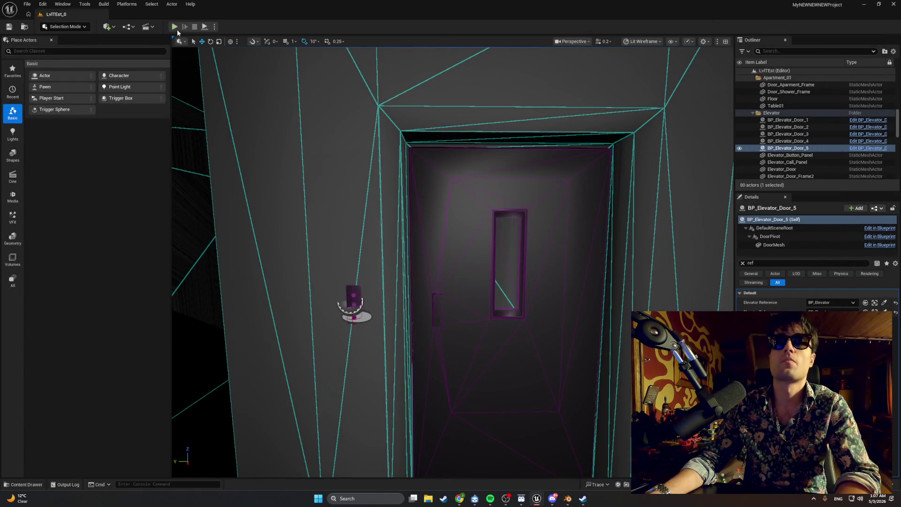
{"action": "left_click", "coordinate": [175, 27]}
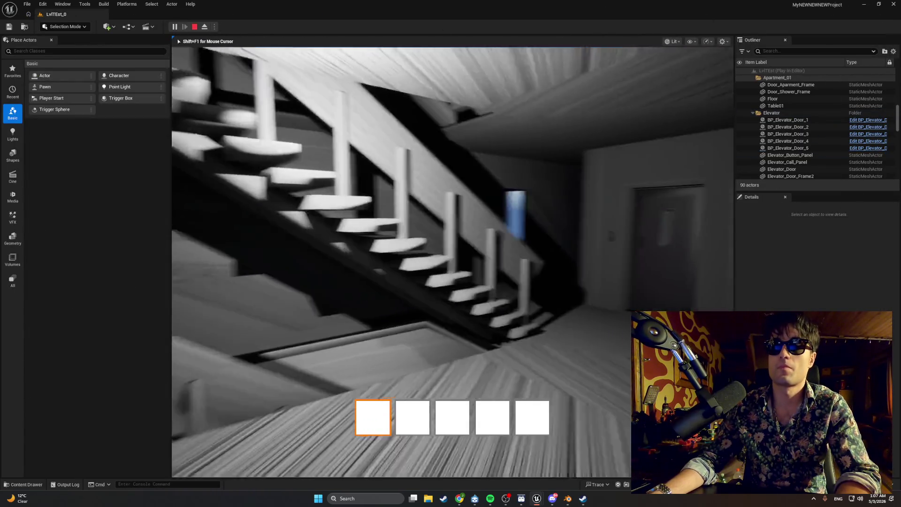
{"action": "key", "text": "w"}
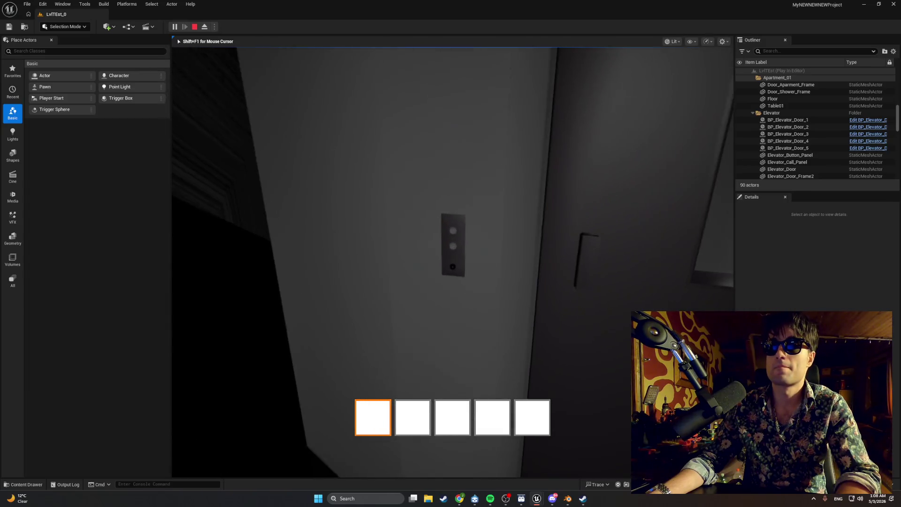
{"action": "key", "text": "e"}
{"action": "key", "text": "s"}
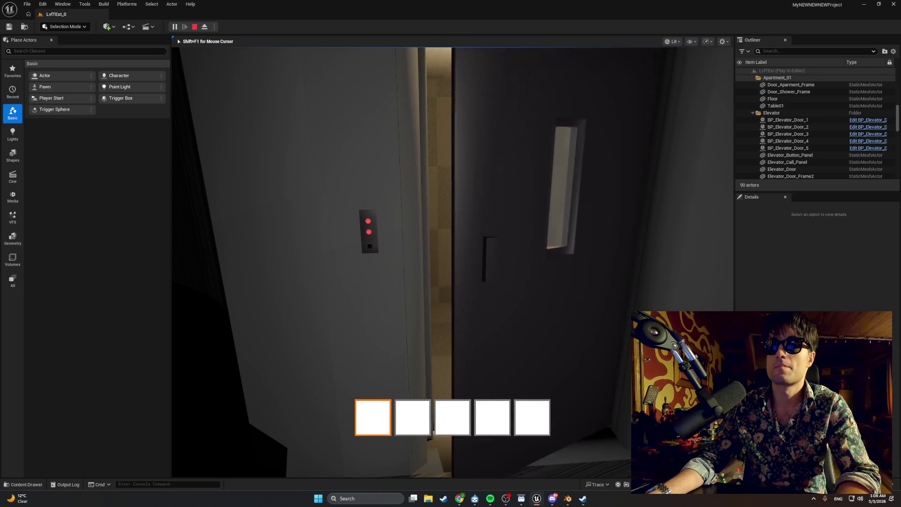
{"action": "key", "text": "w"}
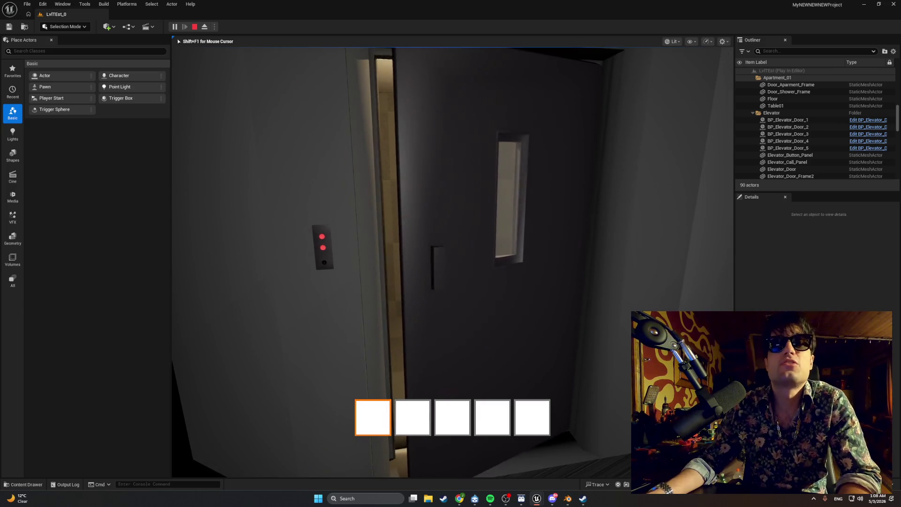
{"action": "key", "text": "w"}
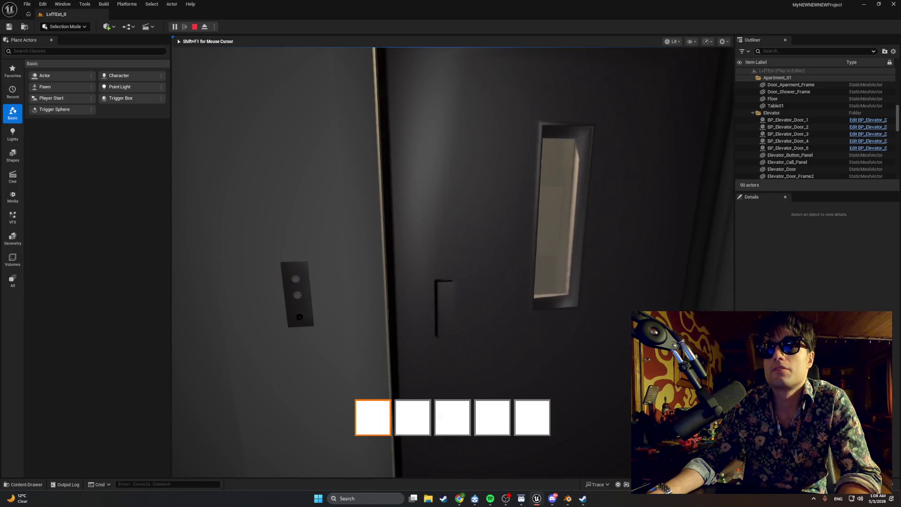
{"action": "key", "text": "Escape"}
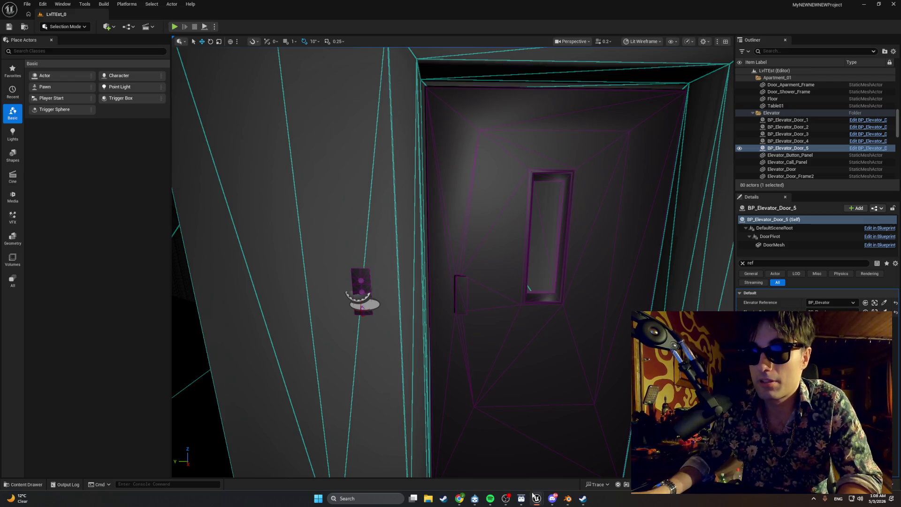
Bring the BP_Elevator editor back and snip a screenshot of the UpdateCabinLight graph
{"action": "mouse_move", "coordinate": [537, 498]}
{"action": "left_click", "coordinate": [565, 468]}
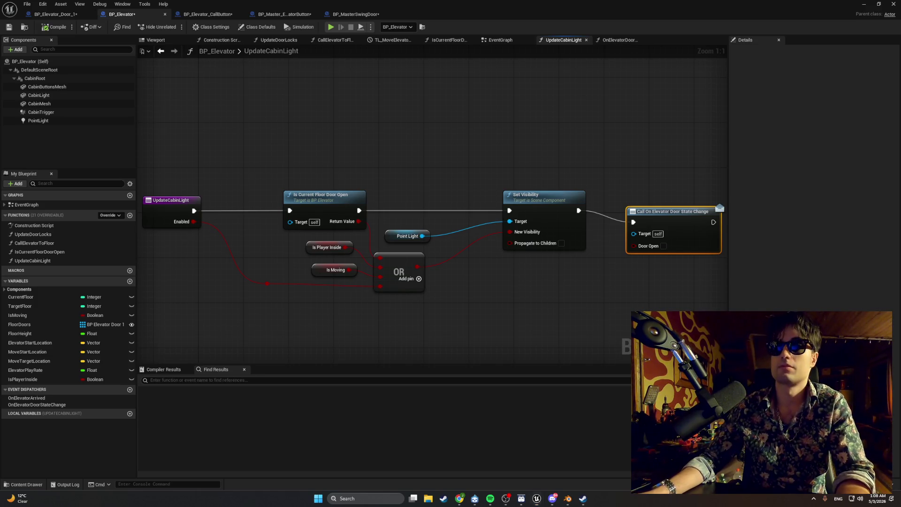
{"action": "key", "text": "super+shift+s"}
{"action": "mouse_move", "coordinate": [709, 317]}
{"action": "left_mouse_down"}
{"action": "mouse_move", "coordinate": [322, 153]}
{"action": "mouse_move", "coordinate": [208, 137]}
{"action": "left_mouse_up"}
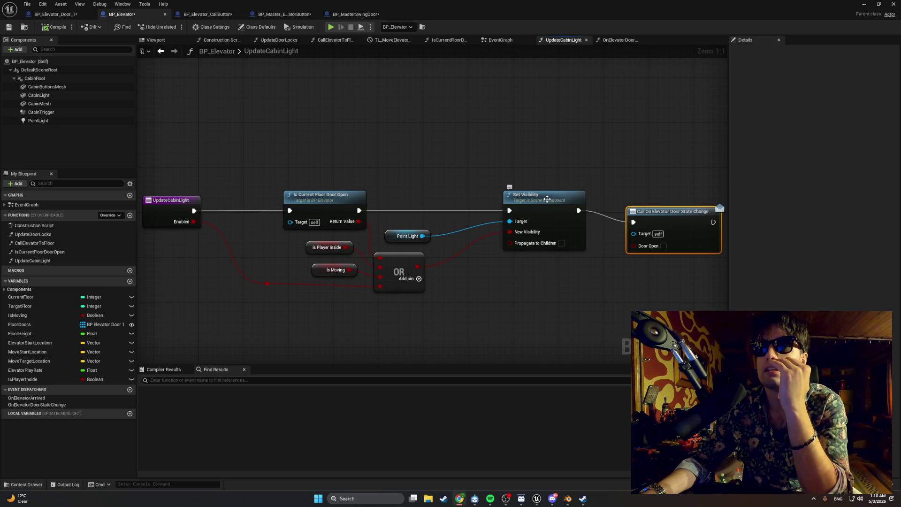
Delete the trailing Call On Elevator Door State Change node and recentre the UpdateCabinLight graph
{"action": "left_click", "coordinate": [395, 237]}
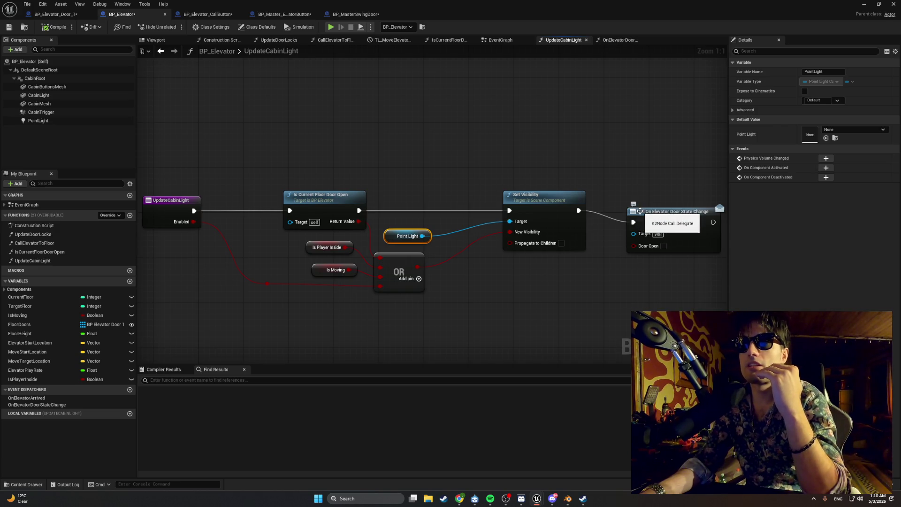
{"action": "mouse_move", "coordinate": [639, 212]}
{"action": "left_mouse_down"}
{"action": "mouse_move", "coordinate": [640, 201]}
{"action": "mouse_move", "coordinate": [660, 203]}
{"action": "left_mouse_up"}
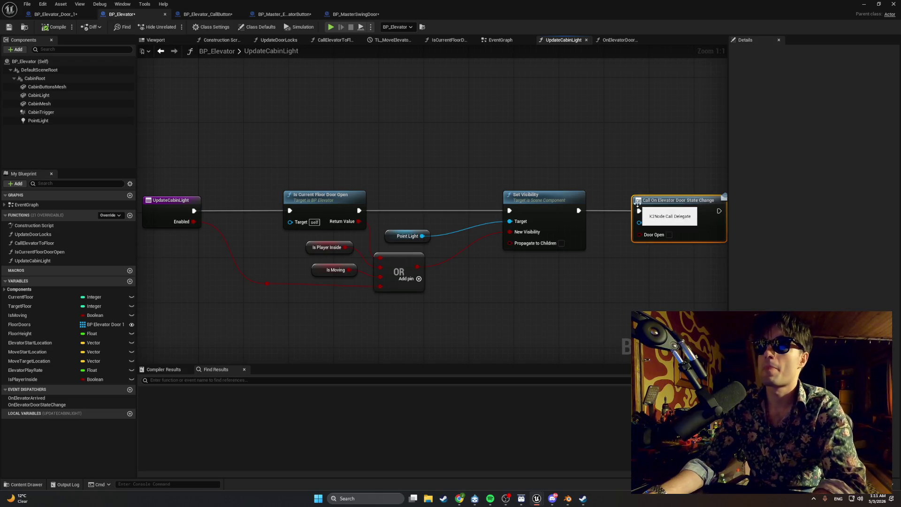
{"action": "key", "text": "Delete"}
{"action": "key", "text": "Home"}
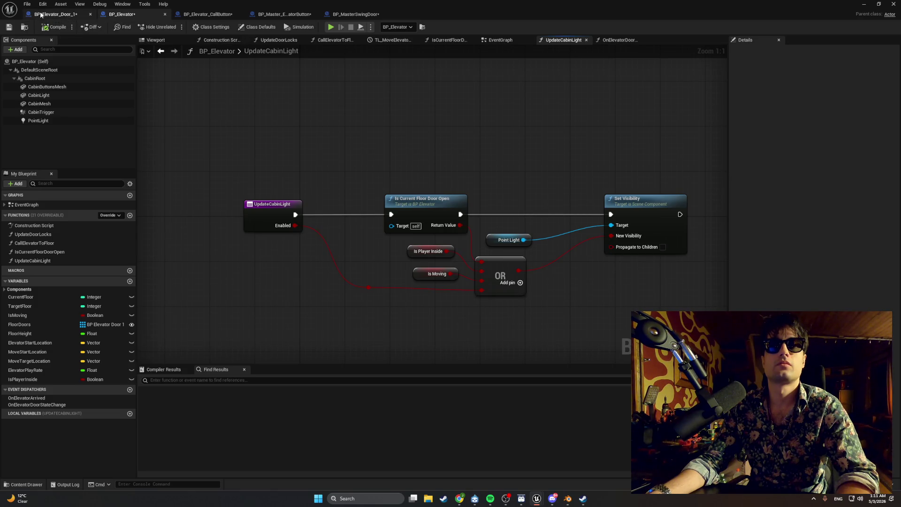
Review BP_Elevator_Door_1's EventGraph: Event Tick, Branch, SET nodes and the door-state call branch
{"action": "left_click", "coordinate": [54, 14]}
{"action": "mouse_move", "coordinate": [263, 105]}
{"action": "left_mouse_down"}
{"action": "mouse_move", "coordinate": [177, 94]}
{"action": "mouse_move", "coordinate": [338, 111]}
{"action": "mouse_move", "coordinate": [521, 103]}
{"action": "mouse_move", "coordinate": [536, 111]}
{"action": "left_mouse_up"}
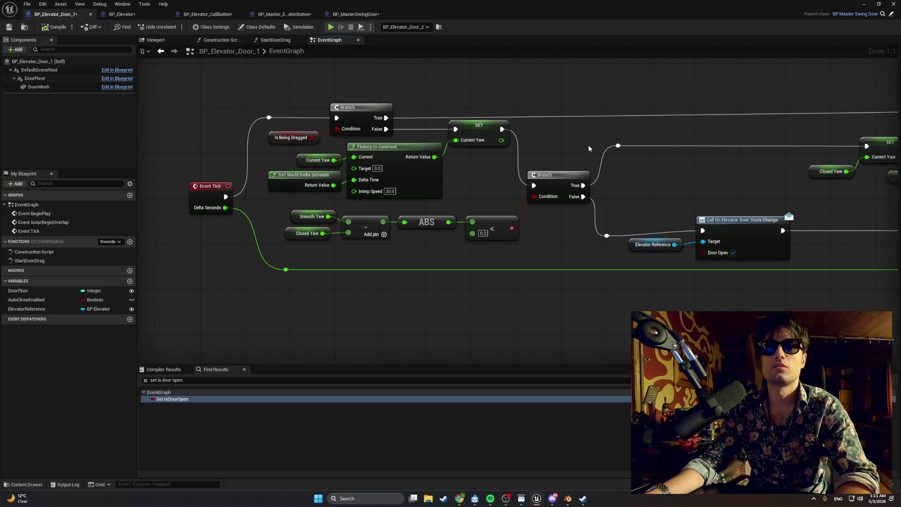
{"action": "left_click_drag", "start_coordinate": [632, 169], "coordinate": [483, 149]}
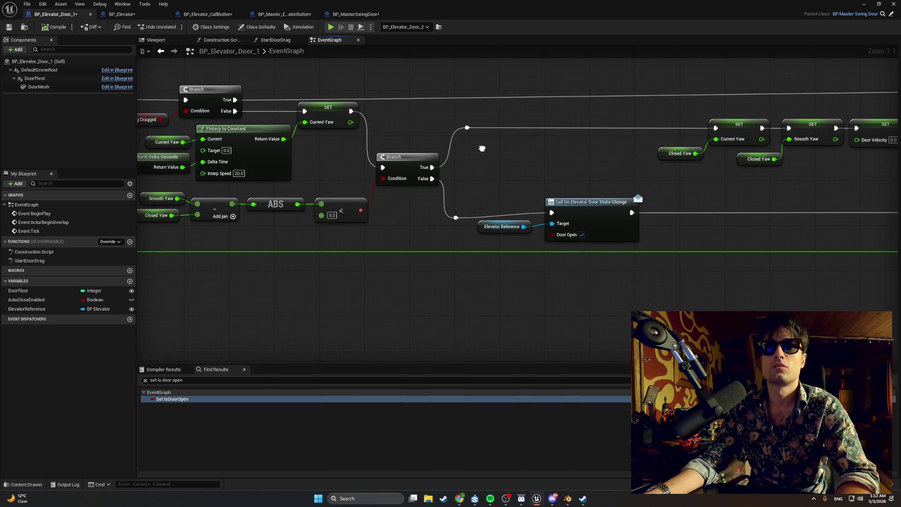
{"action": "left_click_drag", "start_coordinate": [483, 149], "coordinate": [465, 150]}
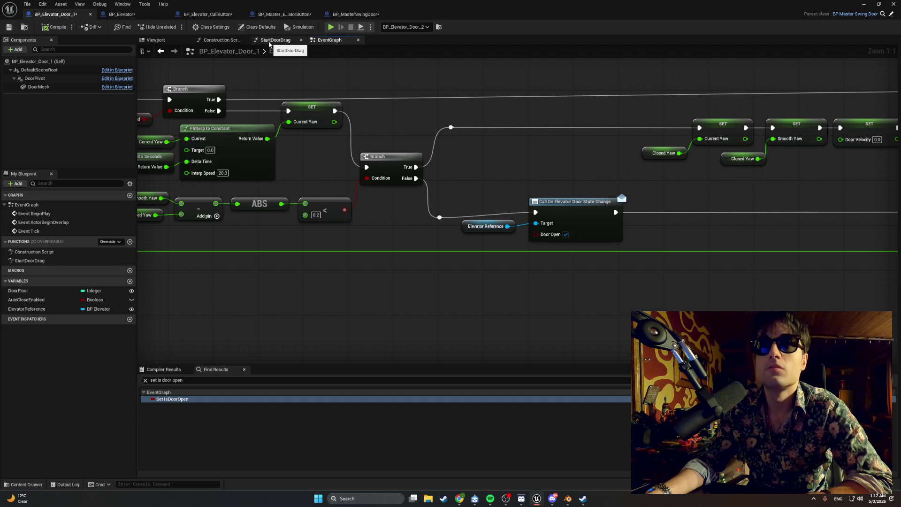
In StartDoorDrag, inspect Update Cabin Light on the validated Elevator Reference and snip the graph
{"action": "left_click", "coordinate": [270, 41]}
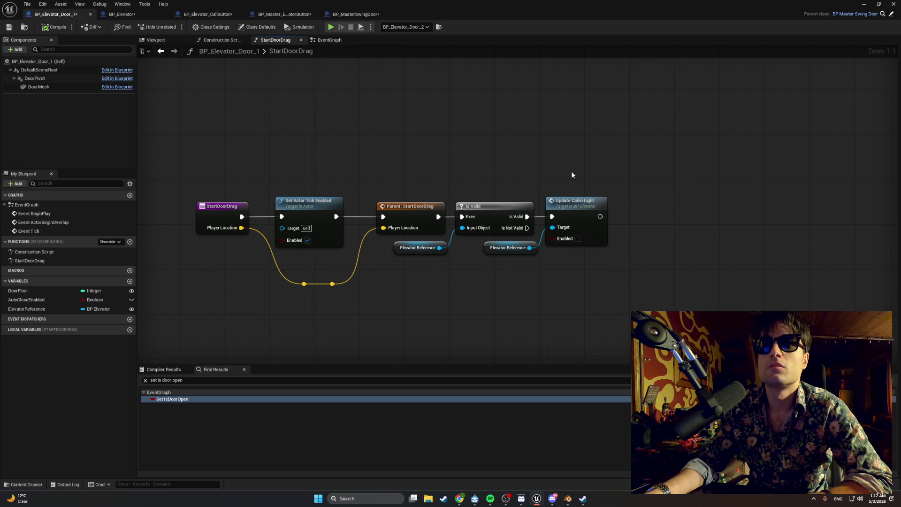
{"action": "mouse_move", "coordinate": [572, 175]}
{"action": "left_mouse_down"}
{"action": "mouse_move", "coordinate": [568, 211]}
{"action": "mouse_move", "coordinate": [534, 274]}
{"action": "left_mouse_up"}
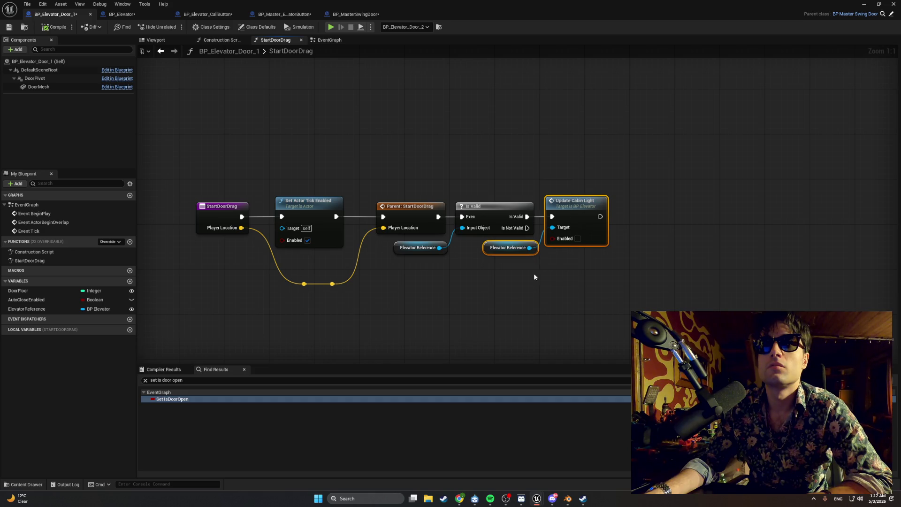
{"action": "left_click", "coordinate": [534, 276]}
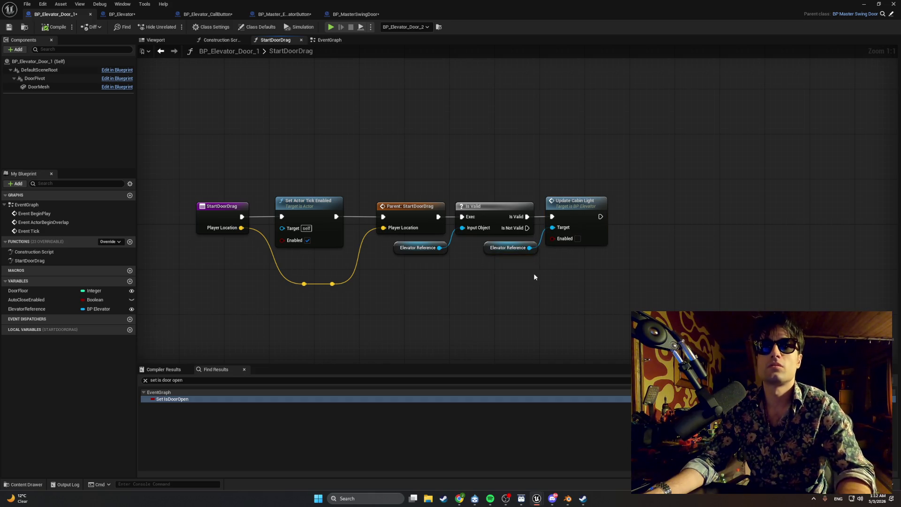
{"action": "key", "text": "super+shift+s"}
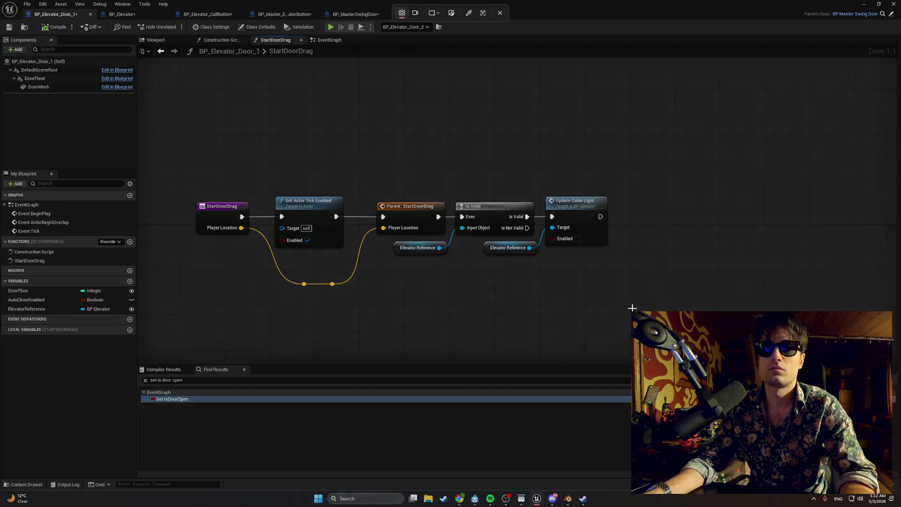
{"action": "left_click_drag", "start_coordinate": [657, 323], "coordinate": [174, 150]}
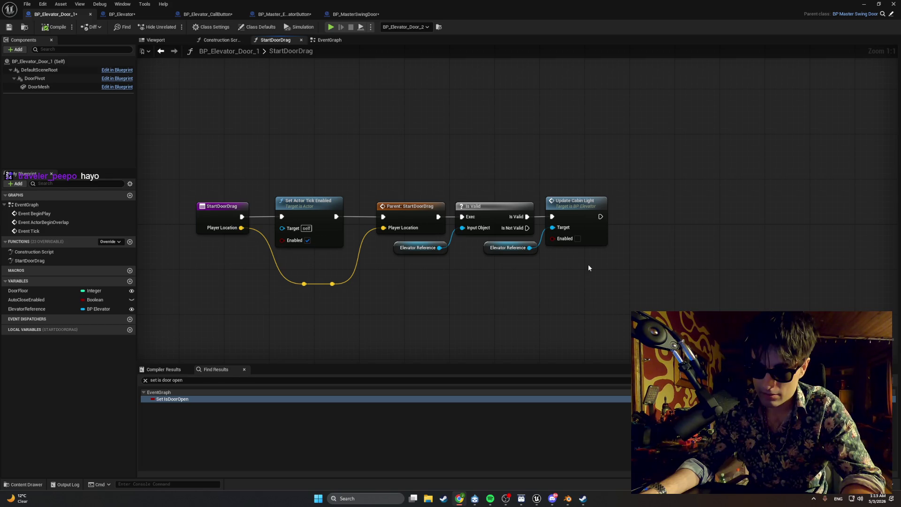
Add an ElevatorReference getter with a Call On Elevator Door State Change node beside Update Cabin Light
{"action": "left_click_drag", "start_coordinate": [597, 263], "coordinate": [499, 272]}
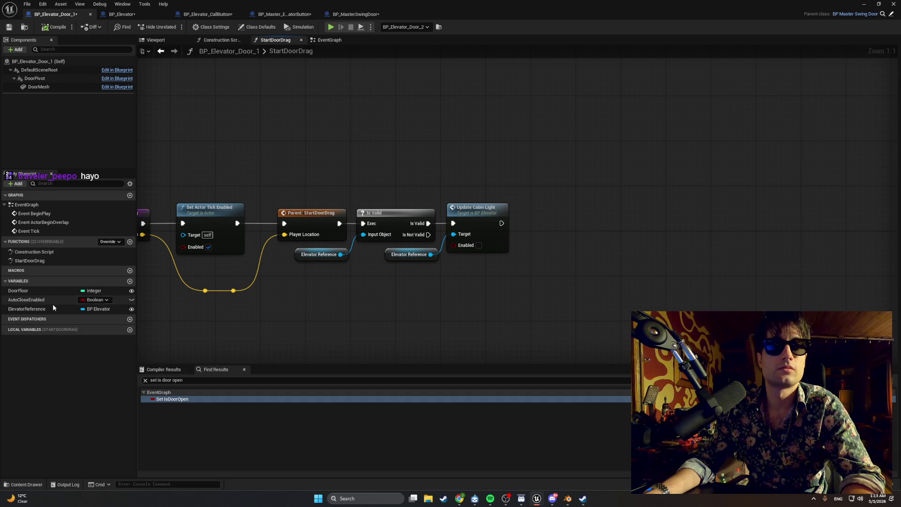
{"action": "mouse_move", "coordinate": [27, 309]}
{"action": "left_mouse_down"}
{"action": "mouse_move", "coordinate": [406, 295]}
{"action": "mouse_move", "coordinate": [603, 235]}
{"action": "left_mouse_up"}
{"action": "left_click", "coordinate": [515, 279]}
{"action": "type", "text": "call on"}
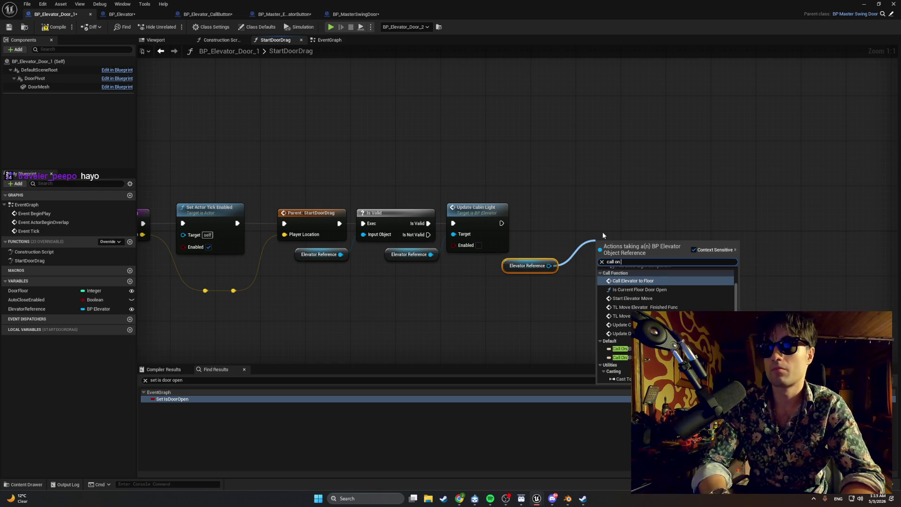
{"action": "type", "text": " elevator"}
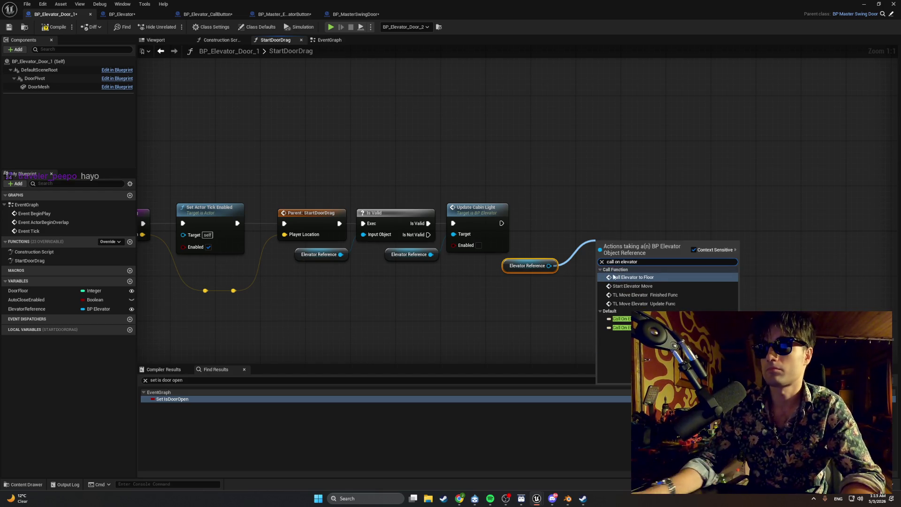
{"action": "left_click", "coordinate": [619, 318]}
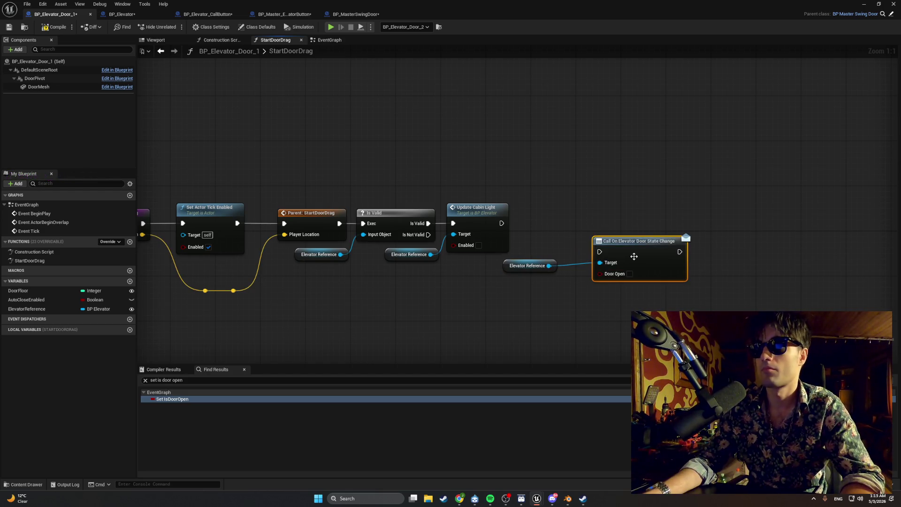
Wire Update Cabin Light's exec output into the door-state call, then go back to the level editor
{"action": "left_click", "coordinate": [506, 222]}
{"action": "right_click", "coordinate": [511, 218]}
{"action": "left_click", "coordinate": [493, 220]}
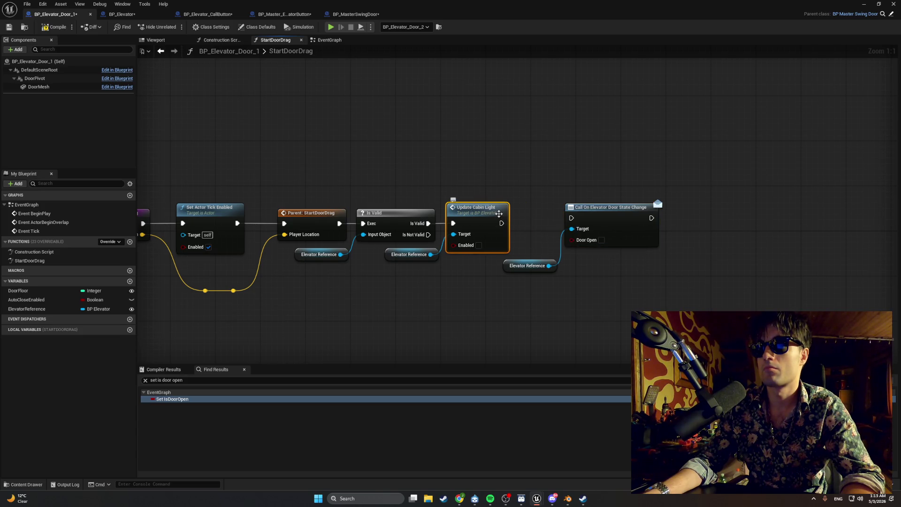
{"action": "left_click_drag", "start_coordinate": [499, 213], "coordinate": [571, 218]}
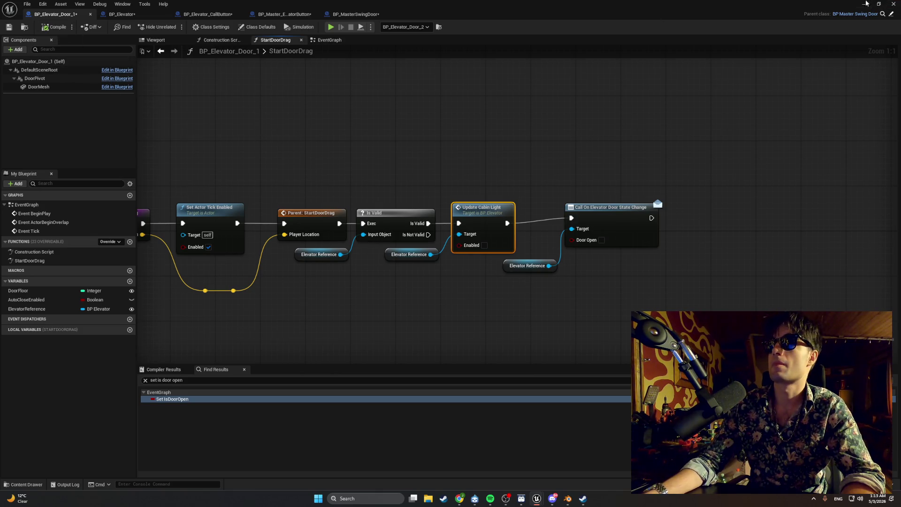
{"action": "left_click", "coordinate": [865, 4]}
Start play mode, walk up to the elevator, and interact with its call panel
{"action": "left_click", "coordinate": [180, 27]}
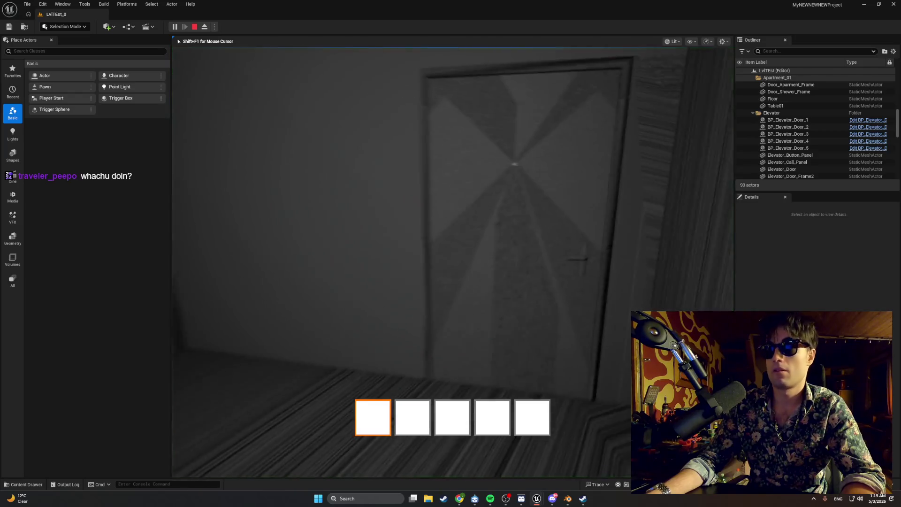
{"action": "key", "text": "w"}
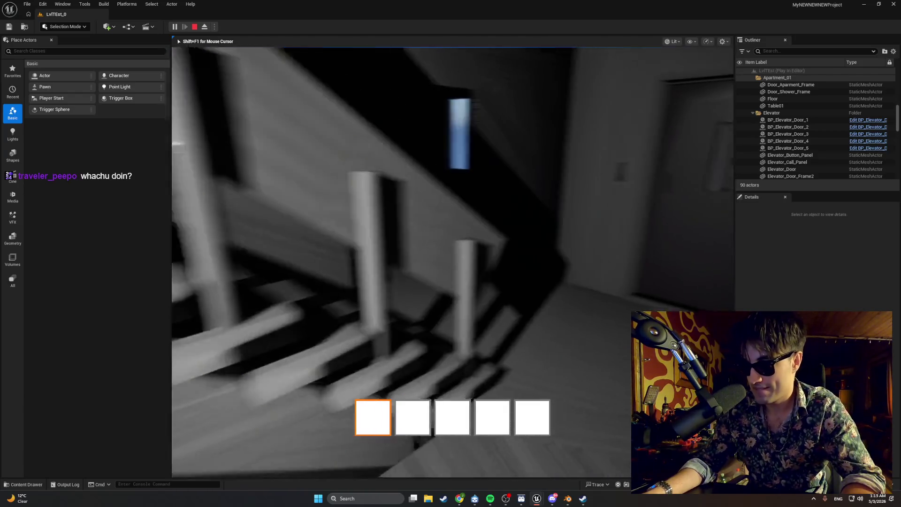
{"action": "key", "text": "w"}
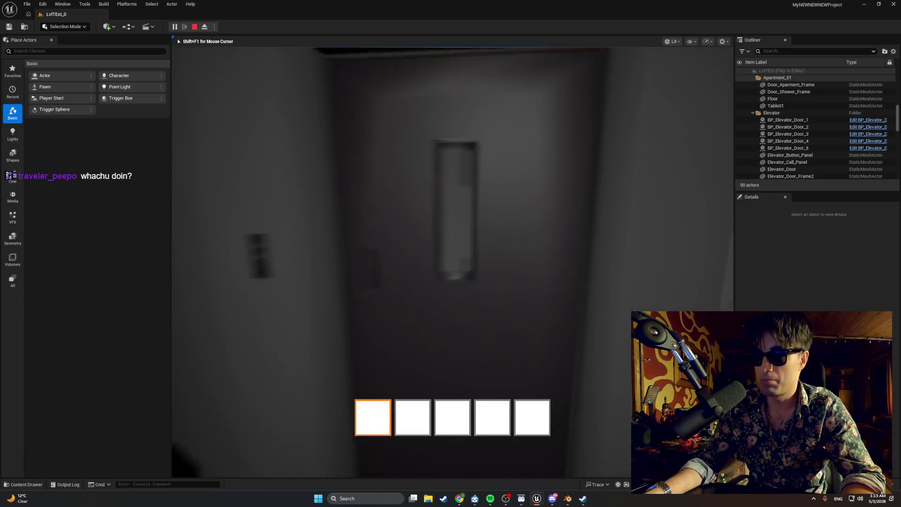
{"action": "key", "text": "w"}
{"action": "key", "text": "e"}
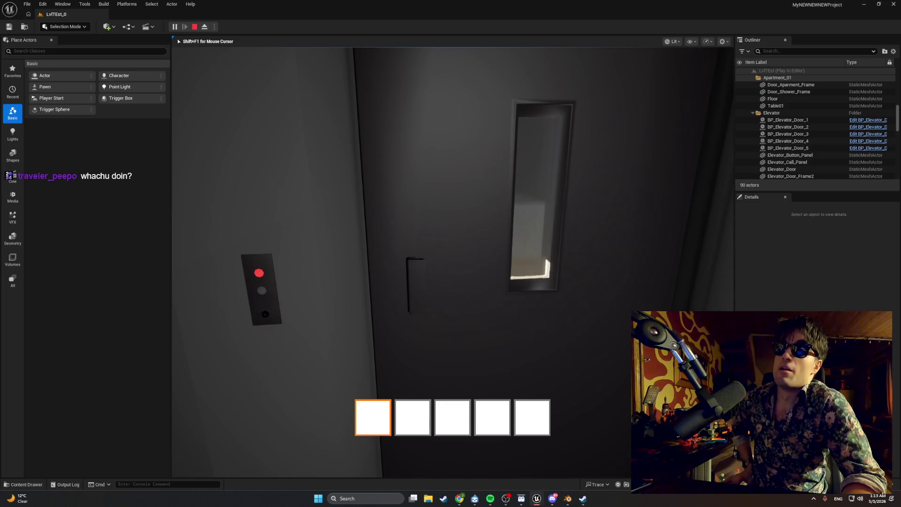
Drag the elevator door open wider while checking the call panel, then stop the play session
{"action": "key", "text": "w"}
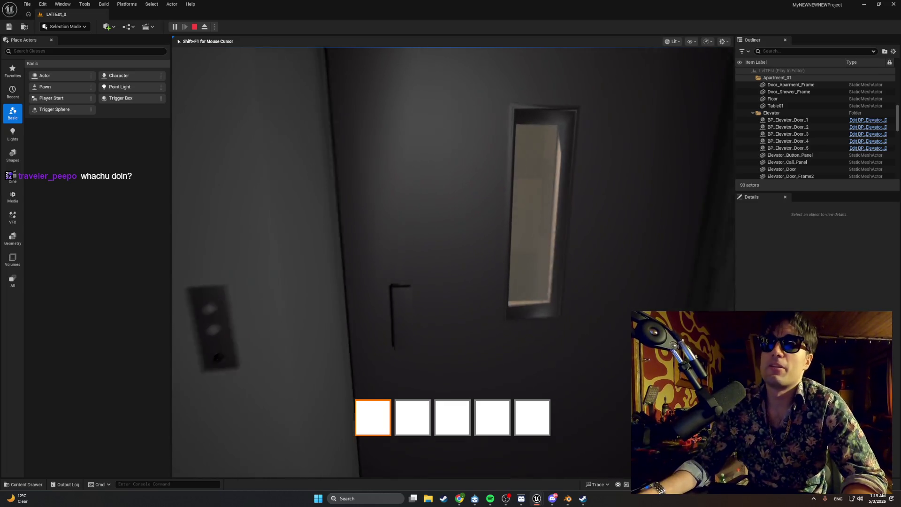
{"action": "key", "text": "s"}
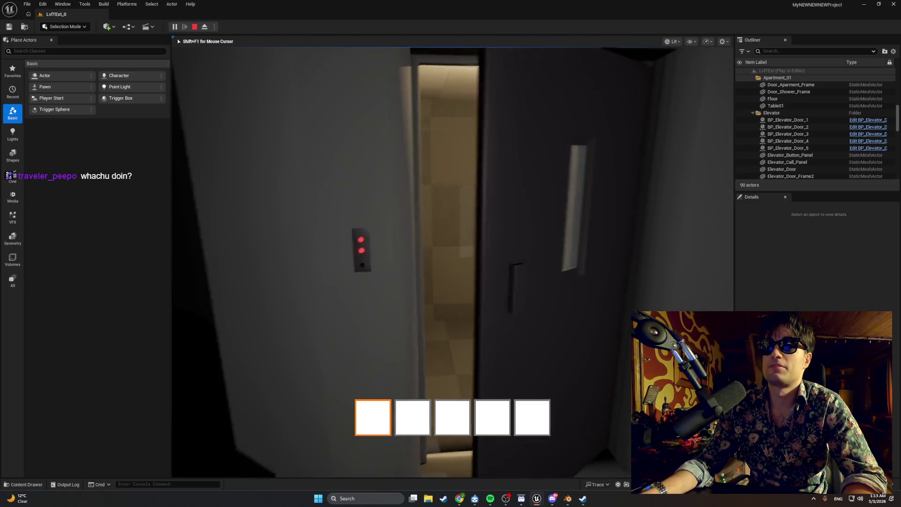
{"action": "key", "text": "w"}
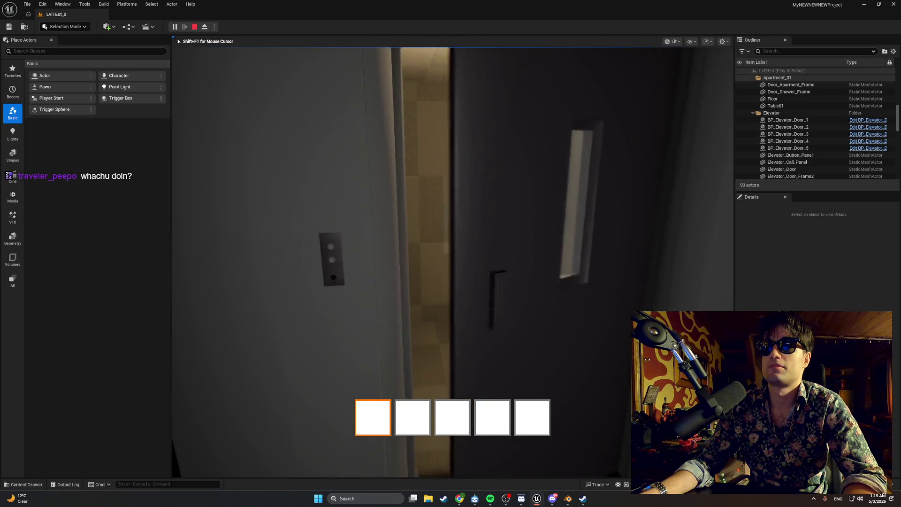
{"action": "key", "text": "w"}
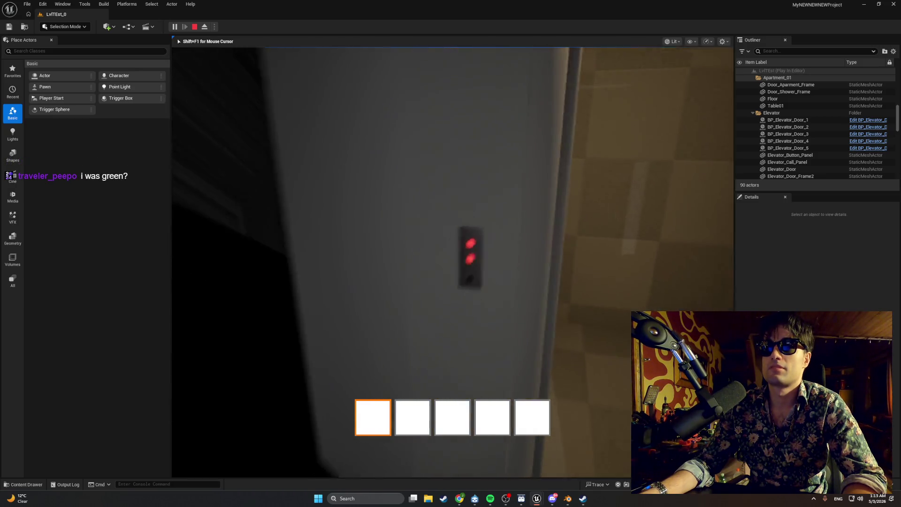
{"action": "key", "text": "s"}
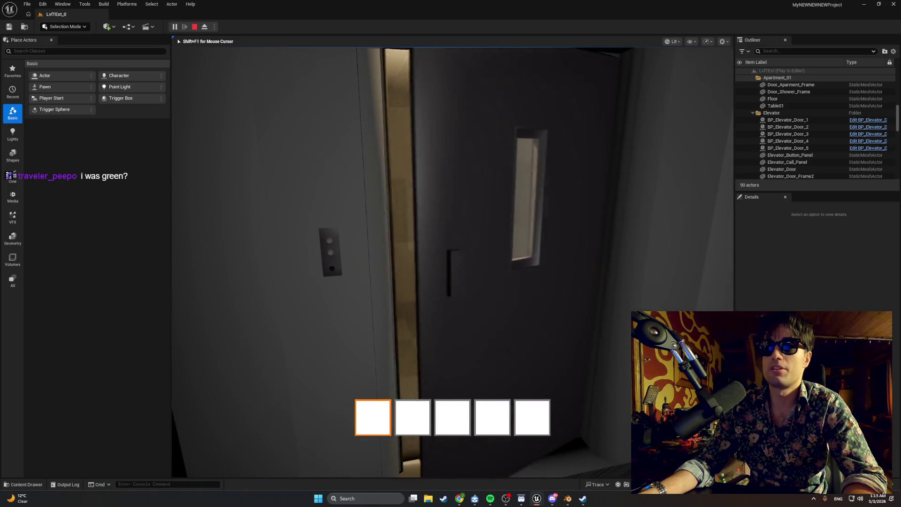
{"action": "key", "text": "w"}
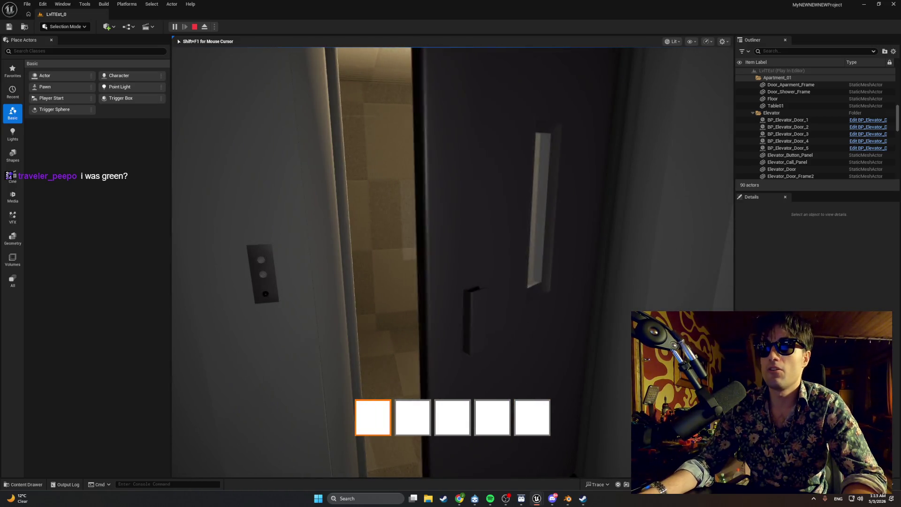
{"action": "key", "text": "e"}
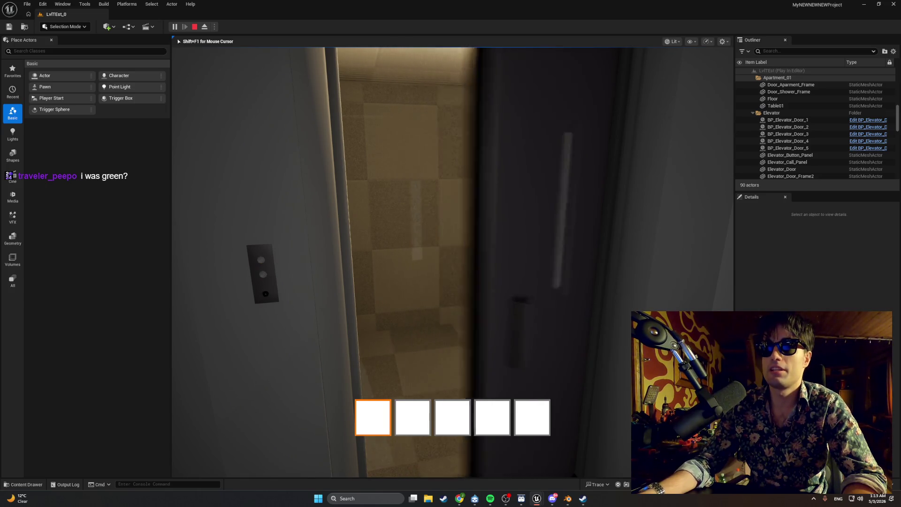
{"action": "key", "text": "Escape"}
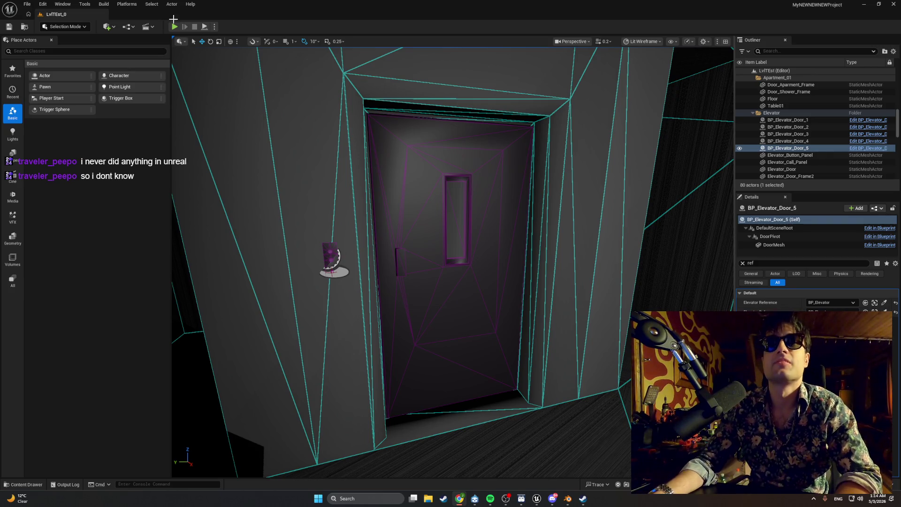
{"action": "key", "text": "alt+p"}
{"action": "key", "text": "w"}
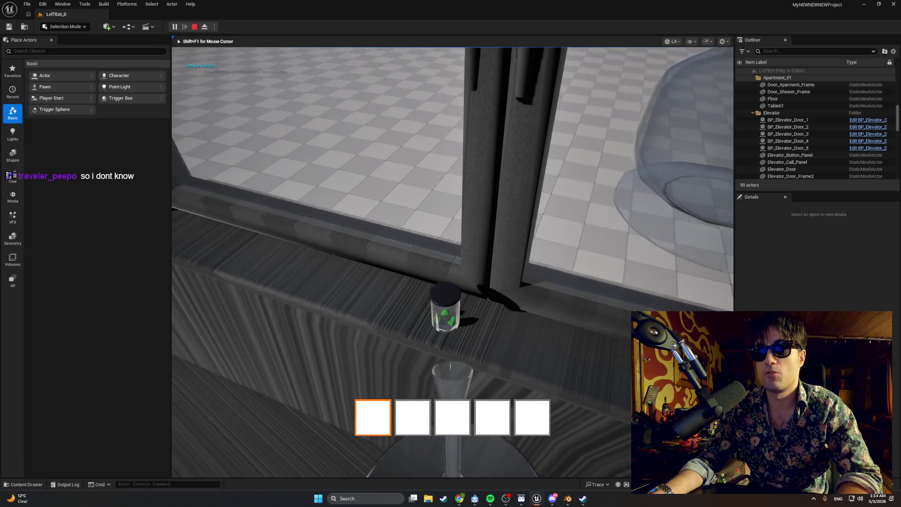
{"action": "key", "text": "e"}
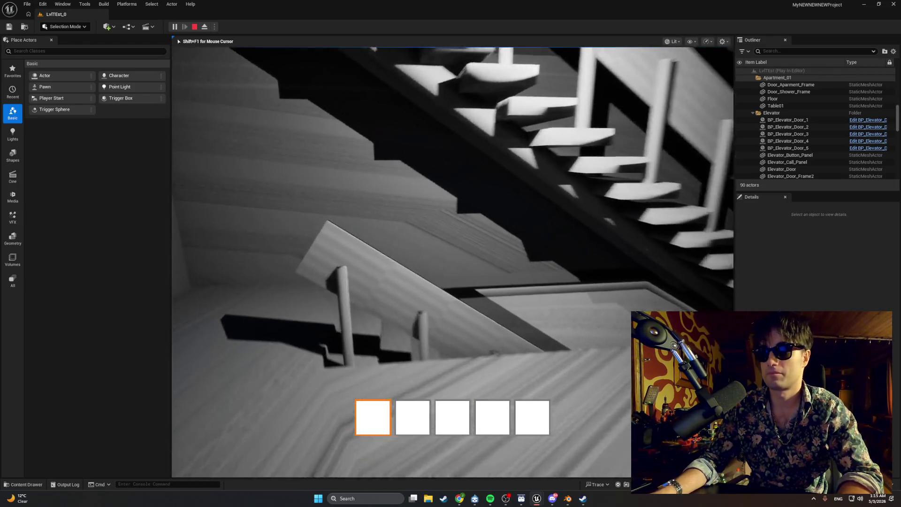
{"action": "key", "text": "w"}
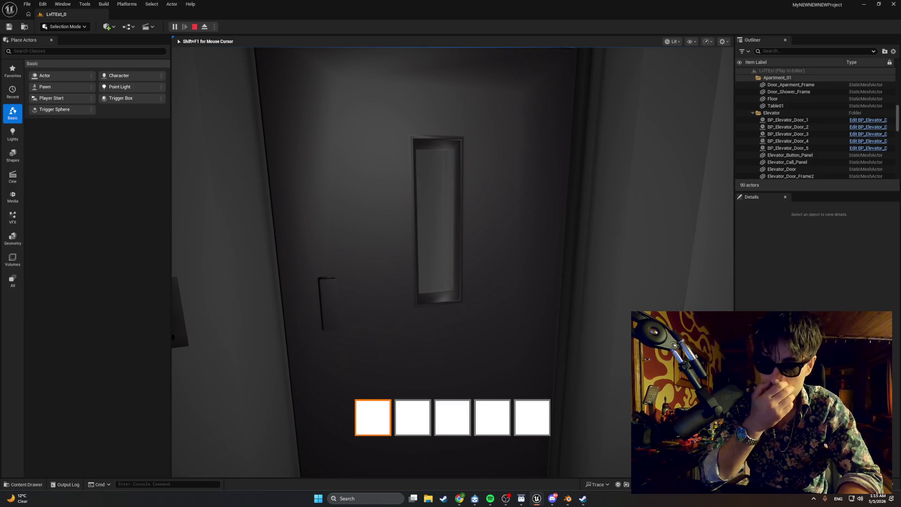
{"action": "key", "text": "w"}
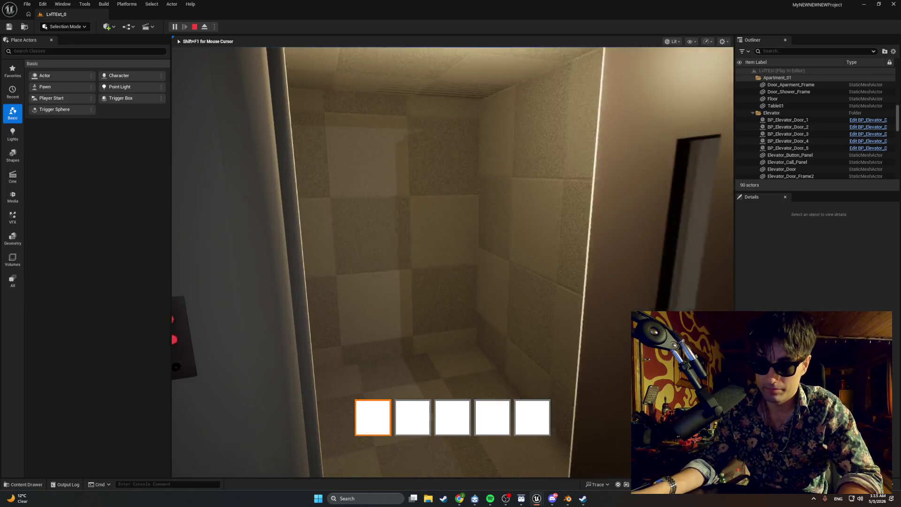
{"action": "key", "text": "w"}
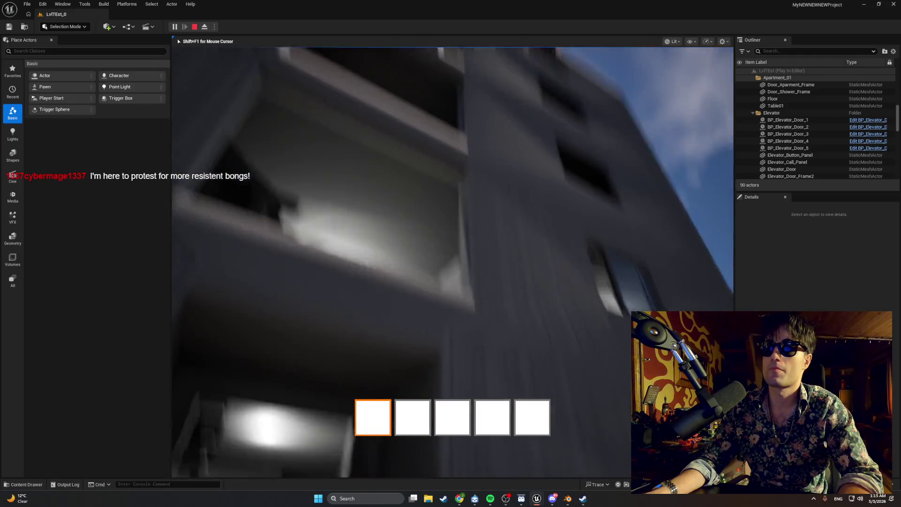
{"action": "key", "text": "Escape"}
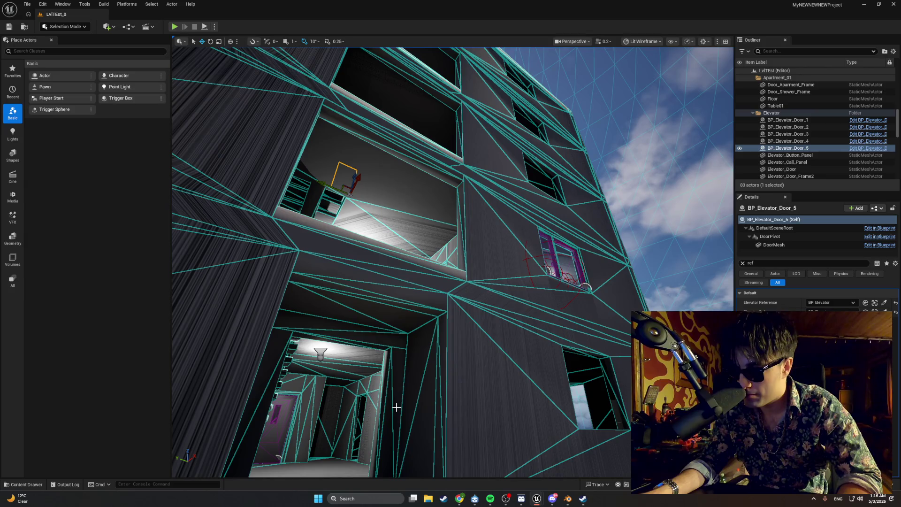
{"action": "scroll", "coordinate": [397, 407], "scroll_direction": "up", "scroll_amount": 10}
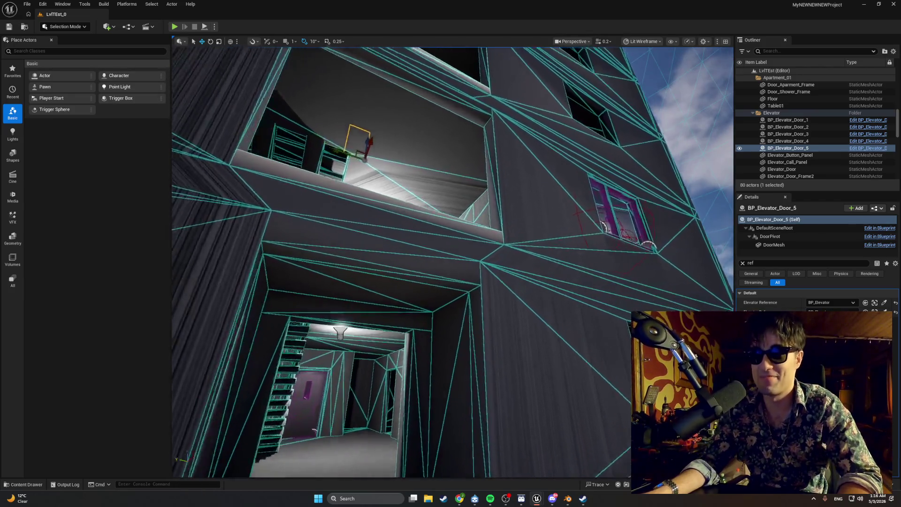
{"action": "scroll", "coordinate": [453, 263], "scroll_direction": "up", "scroll_amount": 10}
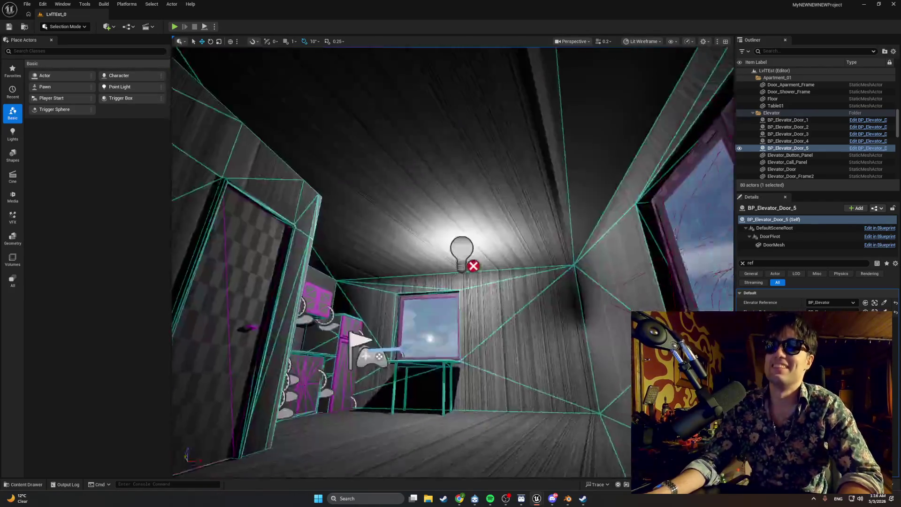
{"action": "scroll", "coordinate": [453, 263], "scroll_direction": "down", "scroll_amount": 10}
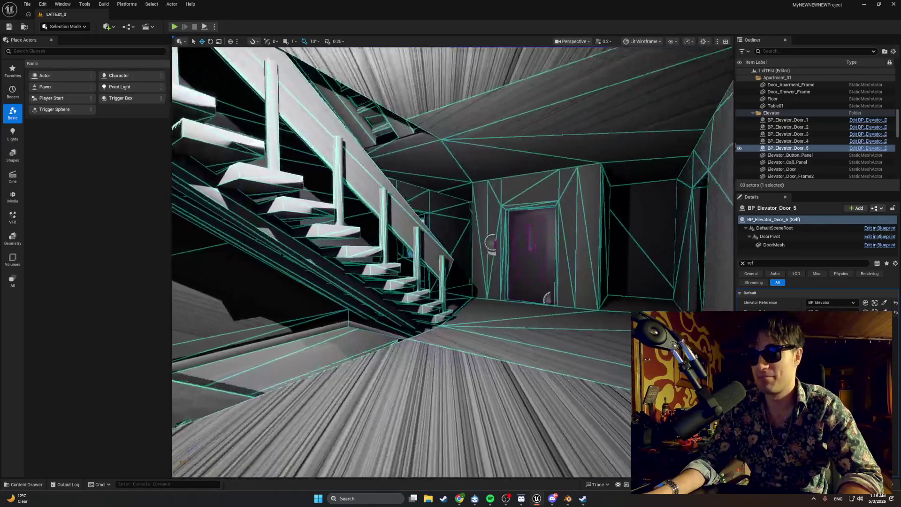
{"action": "scroll", "coordinate": [389, 410], "scroll_direction": "up", "scroll_amount": 3}
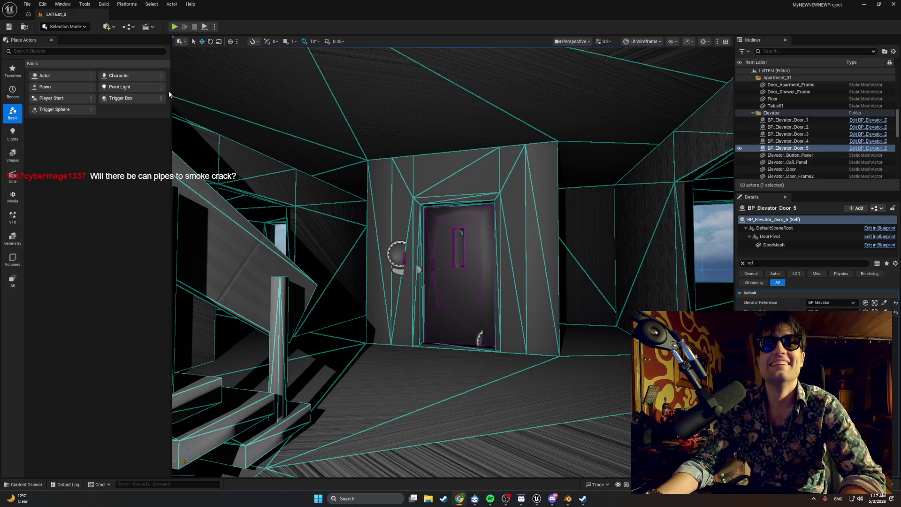
{"action": "left_click", "coordinate": [173, 30]}
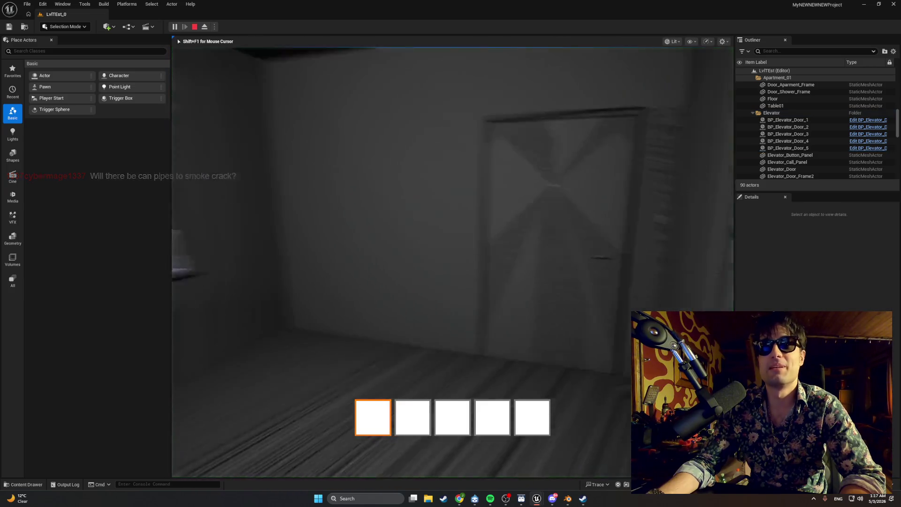
{"action": "key", "text": "w"}
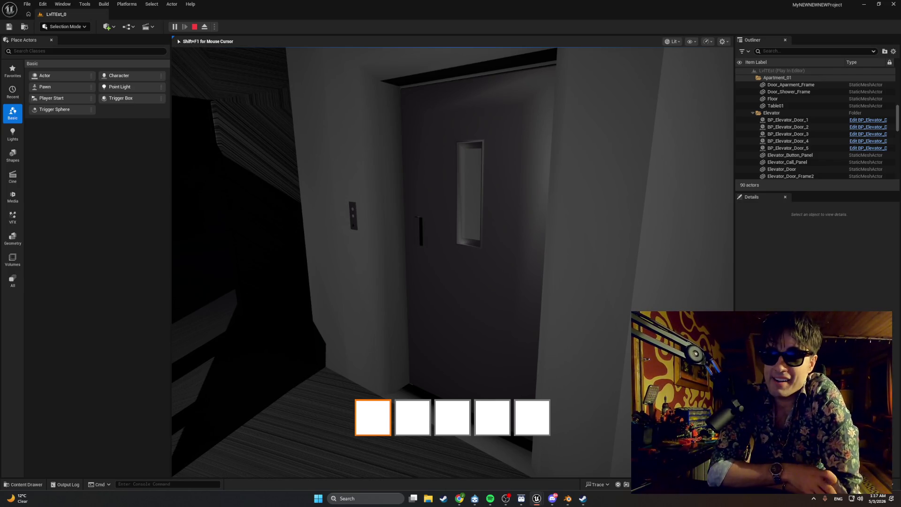
{"action": "key", "text": "Escape"}
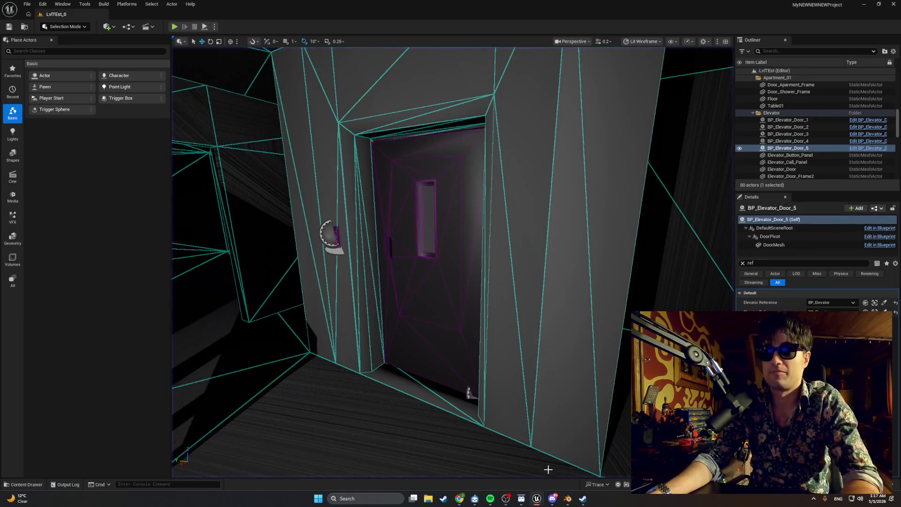
{"action": "mouse_move", "coordinate": [537, 499]}
{"action": "left_click", "coordinate": [557, 464]}
Marquee-select and delete the door-state call and its Elevator Reference getter from StartDoorDrag
{"action": "scroll", "coordinate": [370, 322], "scroll_direction": "down", "scroll_amount": 2}
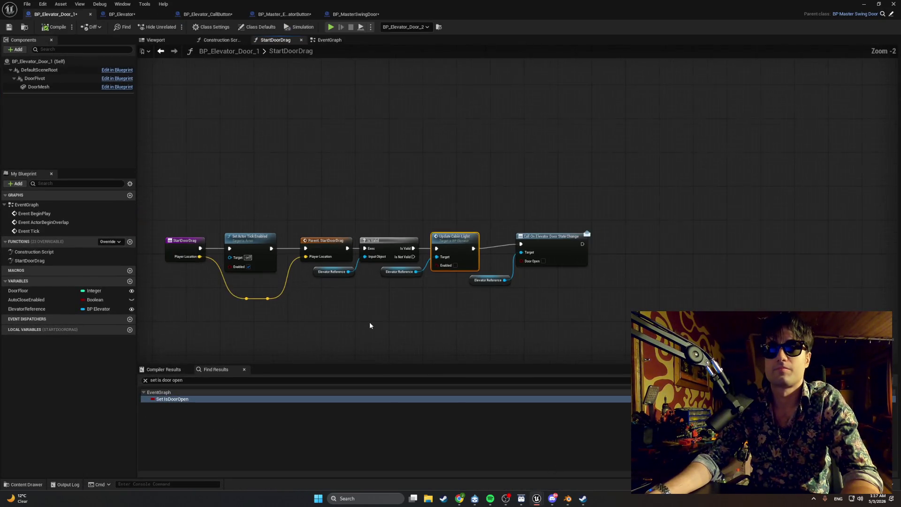
{"action": "scroll", "coordinate": [470, 307], "scroll_direction": "up", "scroll_amount": 1}
{"action": "scroll", "coordinate": [509, 300], "scroll_direction": "up", "scroll_amount": 1}
{"action": "mouse_move", "coordinate": [678, 301]}
{"action": "left_mouse_down"}
{"action": "mouse_move", "coordinate": [588, 228]}
{"action": "mouse_move", "coordinate": [582, 187]}
{"action": "left_mouse_up"}
{"action": "left_click", "coordinate": [638, 280]}
{"action": "left_click_drag", "start_coordinate": [637, 280], "coordinate": [539, 207]}
{"action": "key", "text": "Delete"}
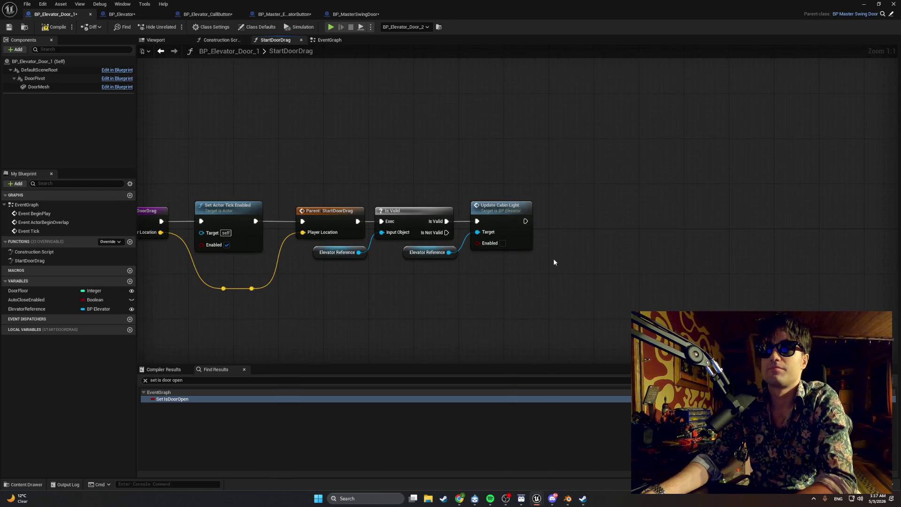
{"action": "left_click_drag", "start_coordinate": [330, 281], "coordinate": [419, 287]}
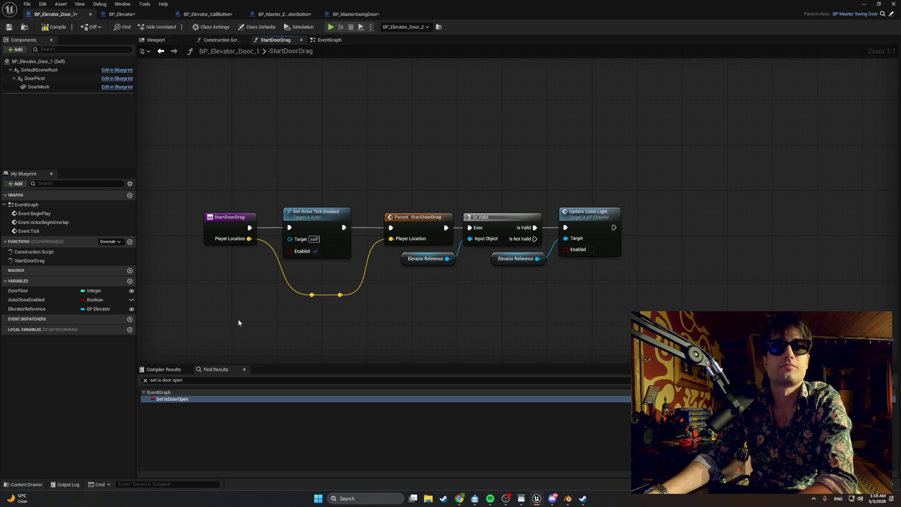
{"action": "left_click", "coordinate": [166, 382]}
Search Find Results for 'cabin' and visit each UpdateCabinLight call in EventGraph and StartDoorDrag
{"action": "key", "text": "BackSpace"}
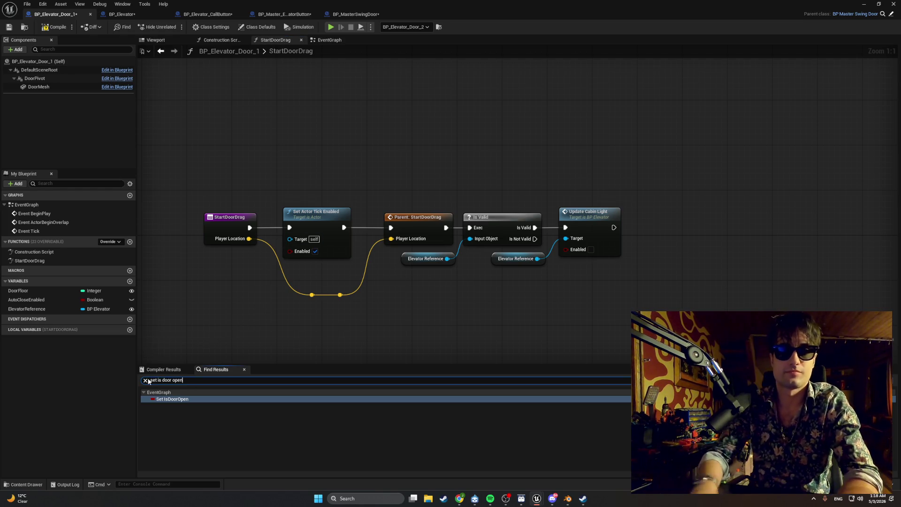
{"action": "left_click", "coordinate": [148, 380]}
{"action": "type", "text": "cabin"}
{"action": "key", "text": "Return"}
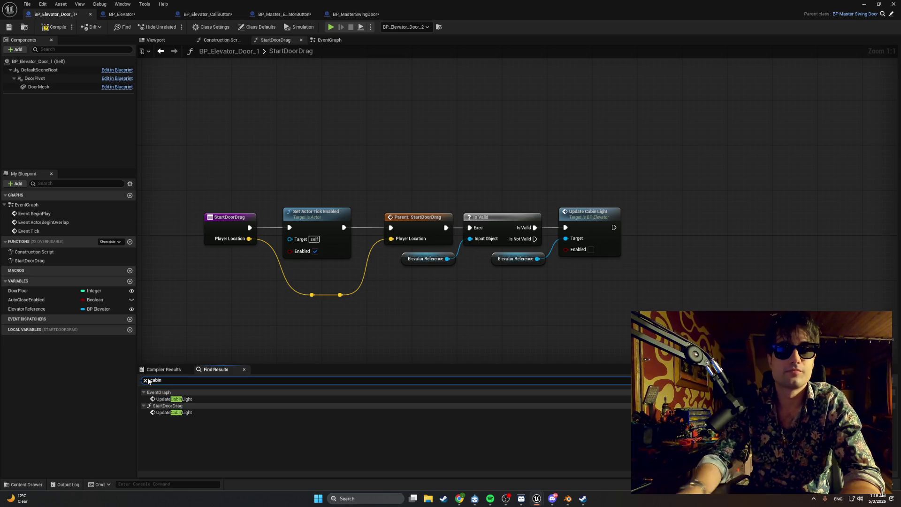
{"action": "left_click", "coordinate": [188, 400]}
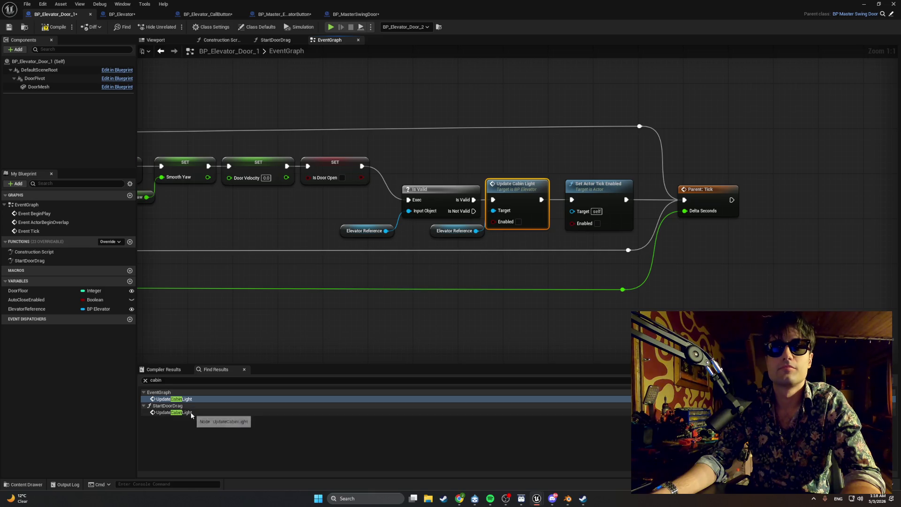
{"action": "left_click", "coordinate": [191, 413]}
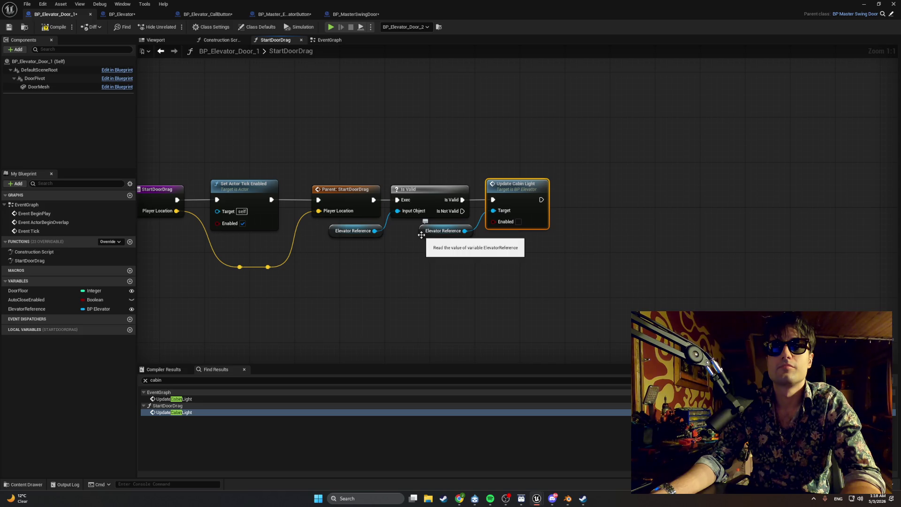
{"action": "left_click", "coordinate": [217, 399]}
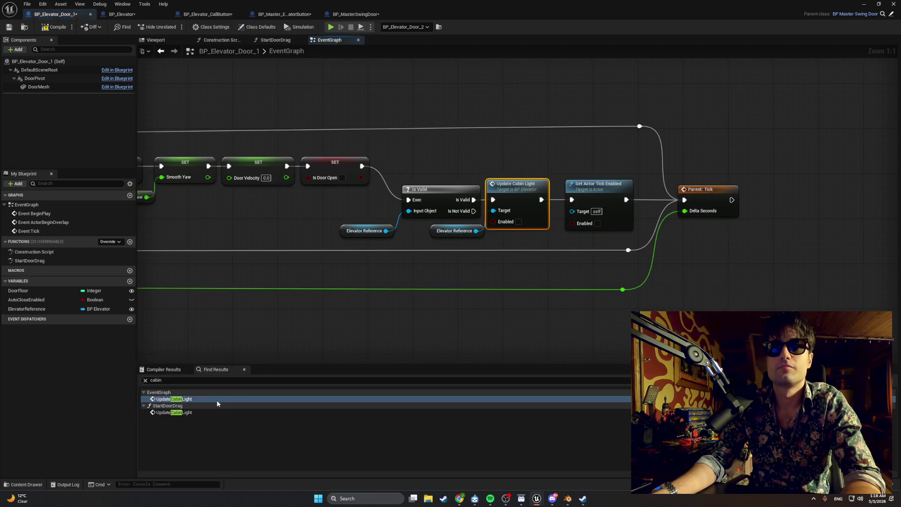
Pan the EventGraph between the Branch/door-state call and Update Cabin Light, then view BP_Master_ElevatorButton
{"action": "left_click_drag", "start_coordinate": [348, 311], "coordinate": [629, 271]}
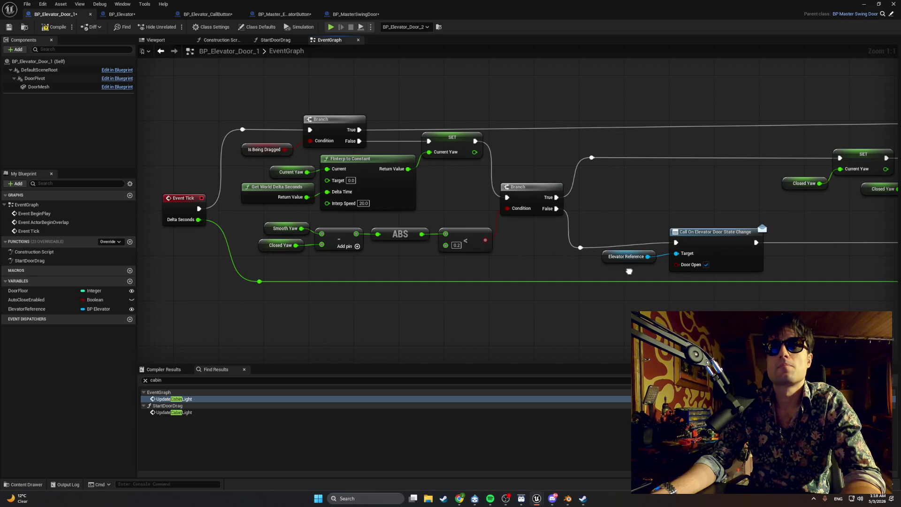
{"action": "left_click_drag", "start_coordinate": [629, 272], "coordinate": [629, 272]}
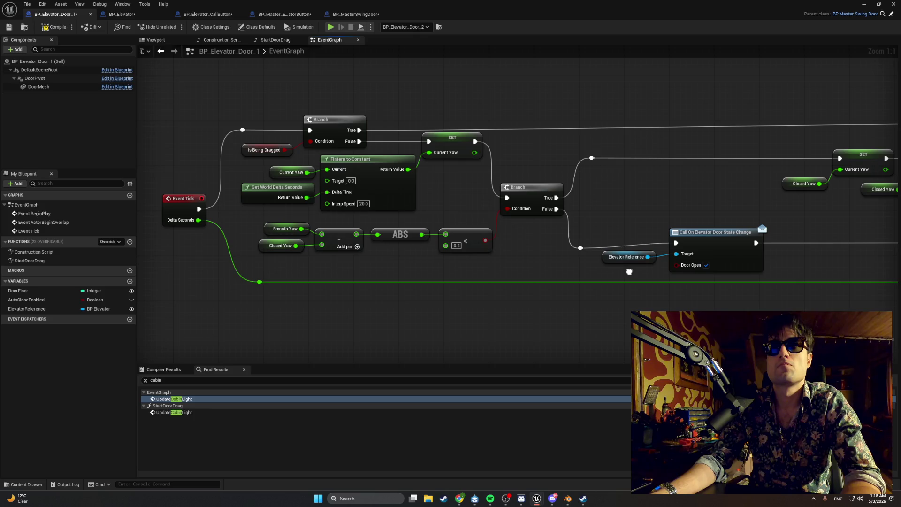
{"action": "left_click_drag", "start_coordinate": [629, 272], "coordinate": [354, 253]}
{"action": "mouse_move", "coordinate": [702, 232]}
{"action": "left_mouse_down"}
{"action": "mouse_move", "coordinate": [372, 238]}
{"action": "mouse_move", "coordinate": [626, 239]}
{"action": "left_mouse_up"}
{"action": "left_click_drag", "start_coordinate": [384, 216], "coordinate": [740, 219]}
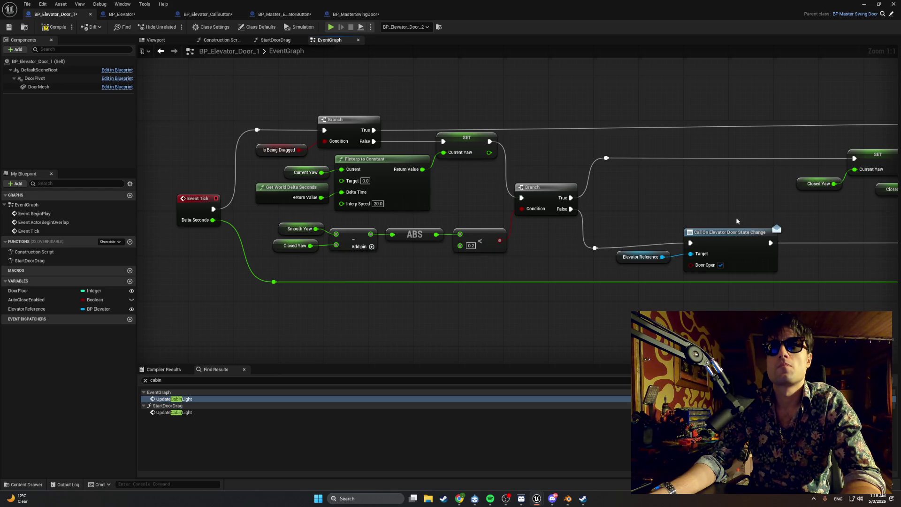
{"action": "left_click", "coordinate": [303, 18]}
{"action": "mouse_move", "coordinate": [554, 101]}
{"action": "left_mouse_down"}
{"action": "mouse_move", "coordinate": [601, 99]}
{"action": "mouse_move", "coordinate": [502, 94]}
{"action": "left_mouse_up"}
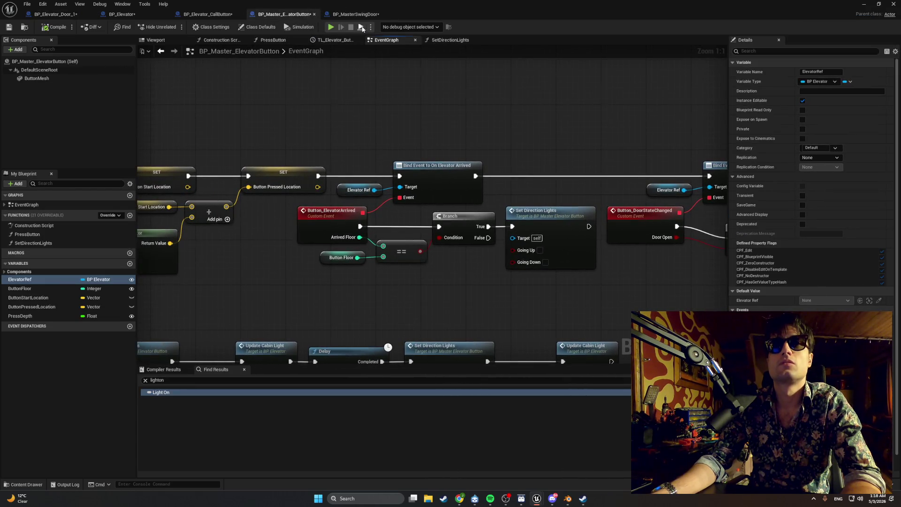
Review the Tick logic in the BP_MasterSwingDoor Blueprint graph
{"action": "left_click", "coordinate": [355, 15]}
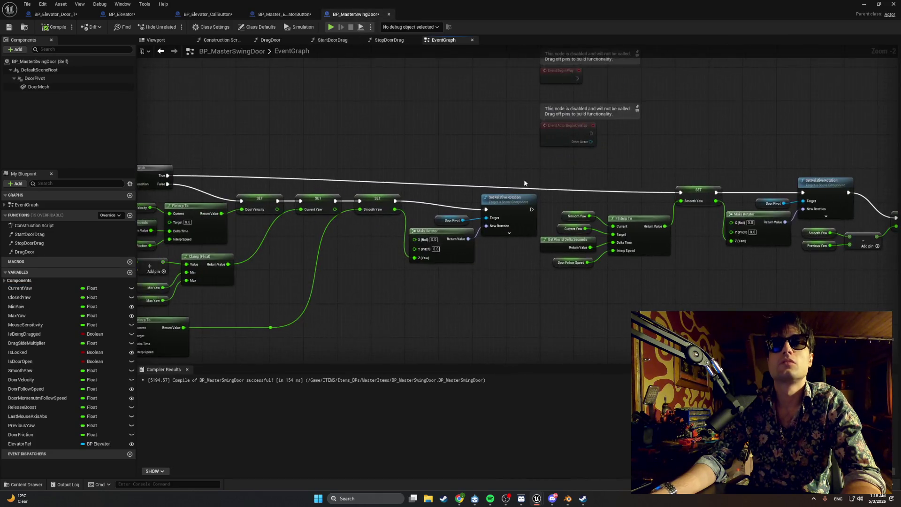
{"action": "left_click_drag", "start_coordinate": [579, 183], "coordinate": [653, 182]}
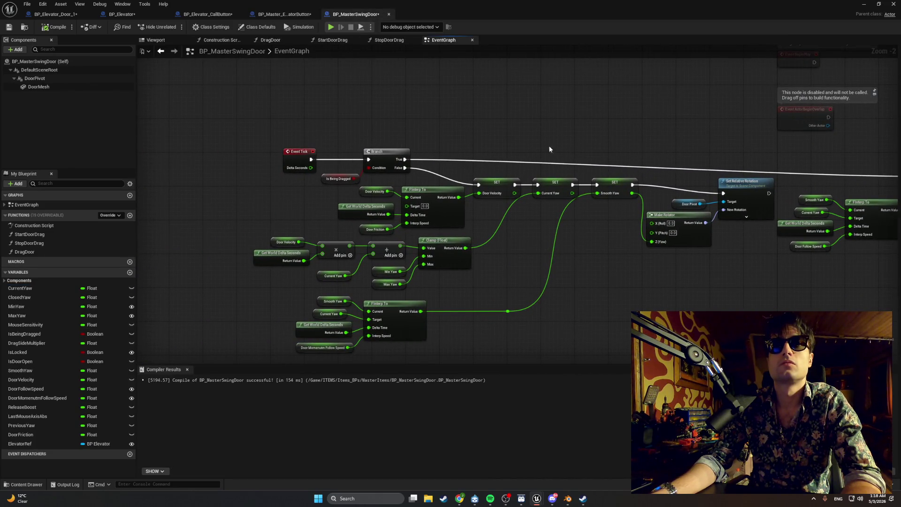
{"action": "mouse_move", "coordinate": [527, 149]}
{"action": "left_mouse_down"}
{"action": "mouse_move", "coordinate": [352, 141]}
{"action": "mouse_move", "coordinate": [440, 132]}
{"action": "left_mouse_up"}
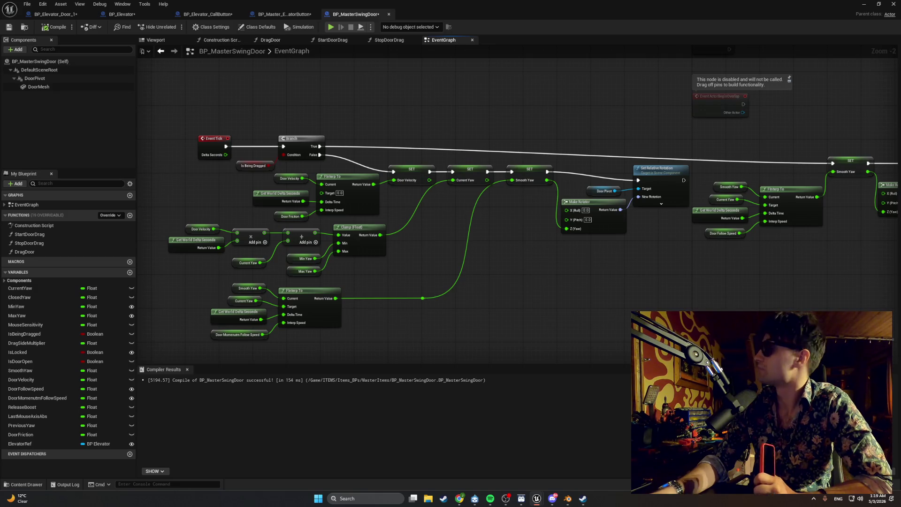
Minimize the music player, toggle system audio mute, and return to the level editor viewport
{"action": "left_click", "coordinate": [490, 499]}
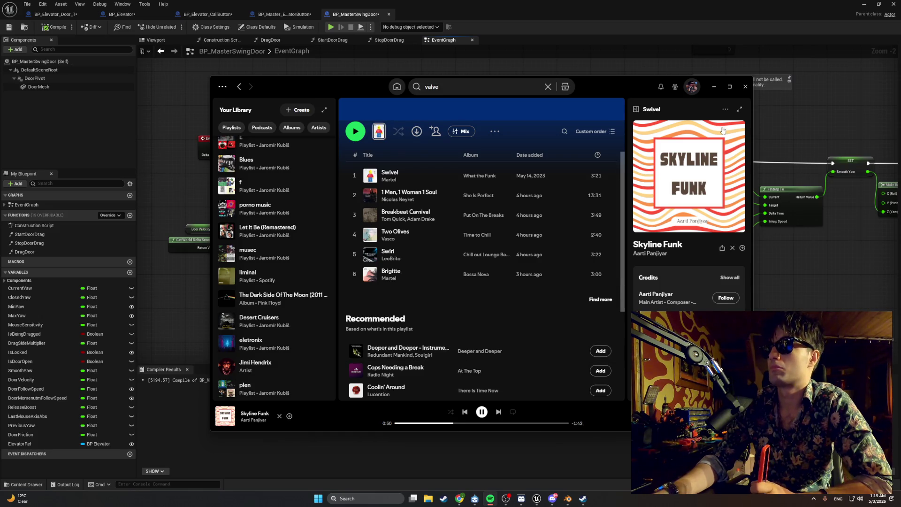
{"action": "left_click", "coordinate": [713, 87]}
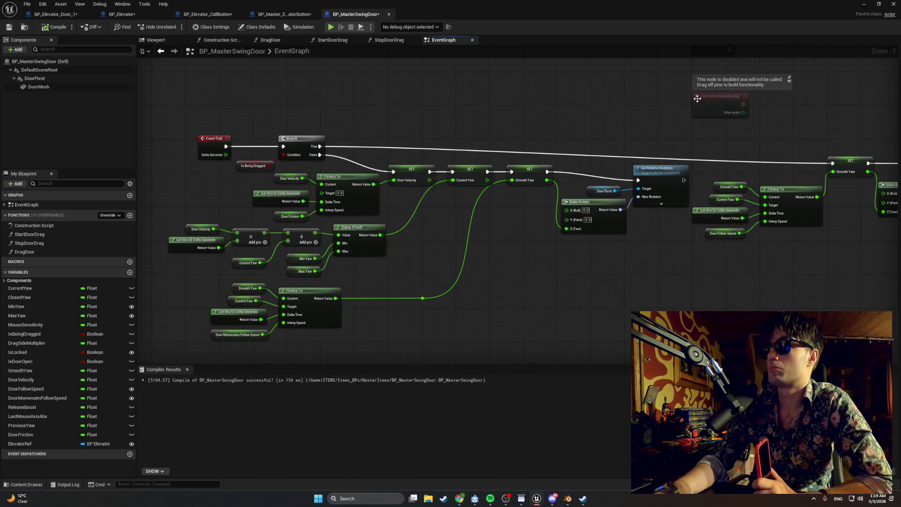
{"action": "key", "text": "XF86AudioMute"}
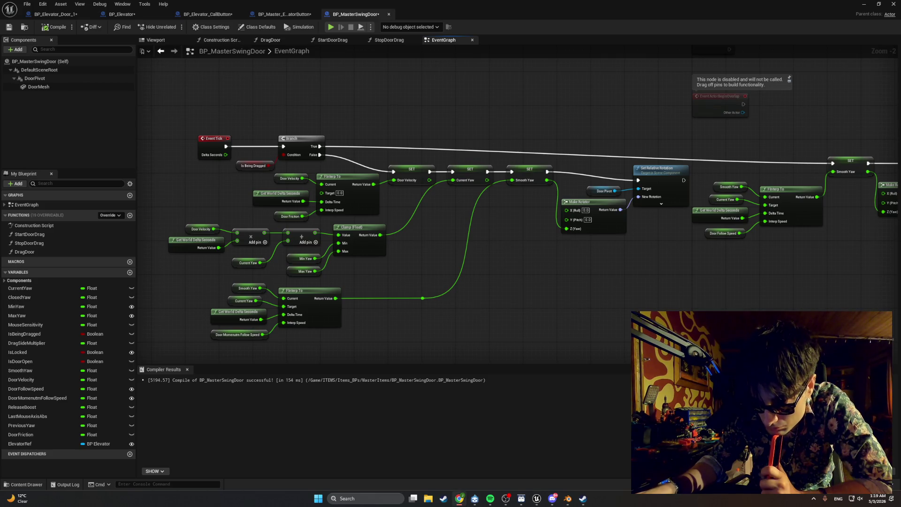
{"action": "key", "text": "XF86AudioMute"}
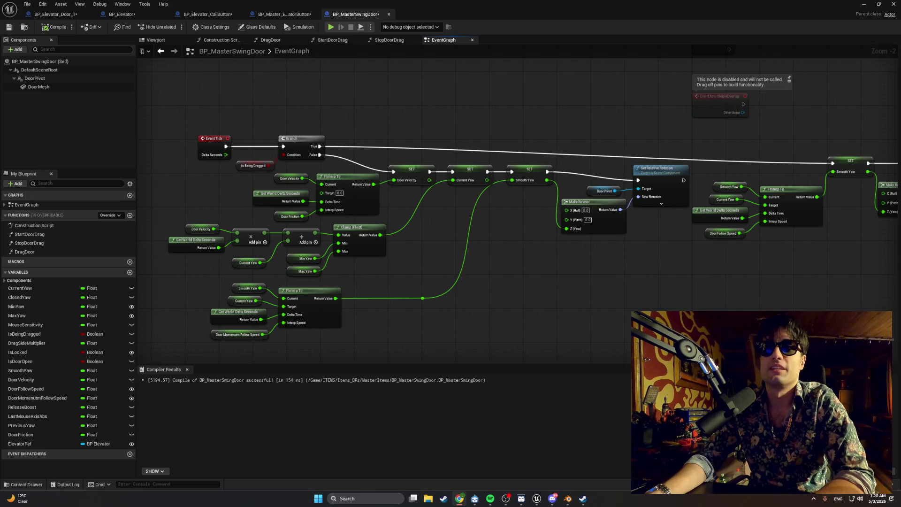
{"action": "scroll", "coordinate": [336, 301], "scroll_direction": "up", "scroll_amount": 2}
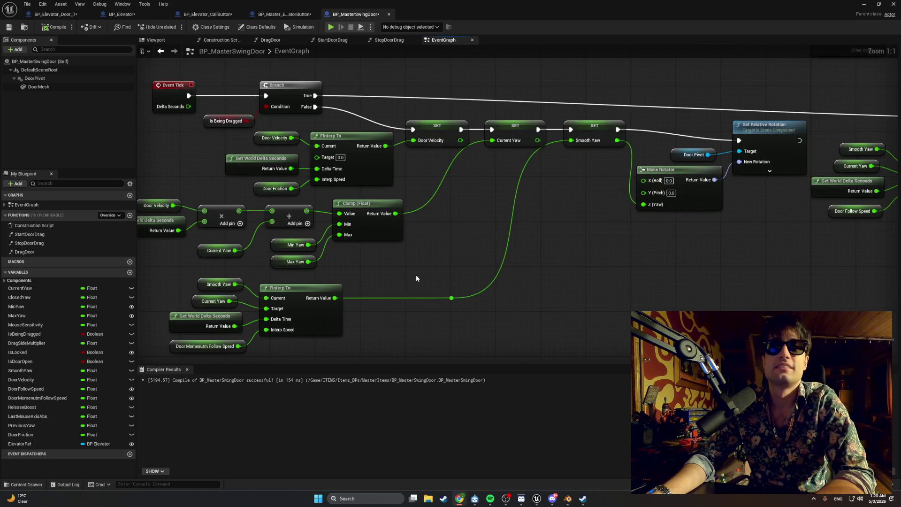
{"action": "left_click", "coordinate": [893, 4]}
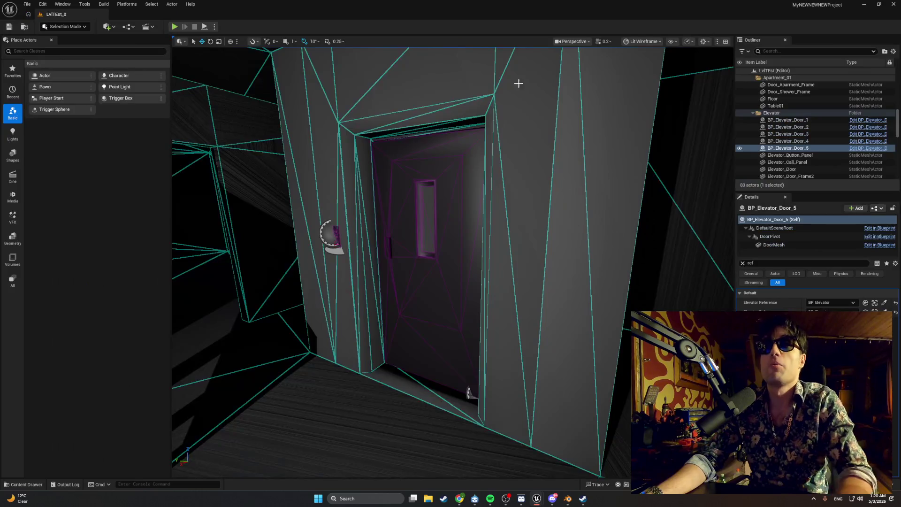
Play the level in the editor and walk up to the elevator call panel and door
{"action": "left_click", "coordinate": [174, 26]}
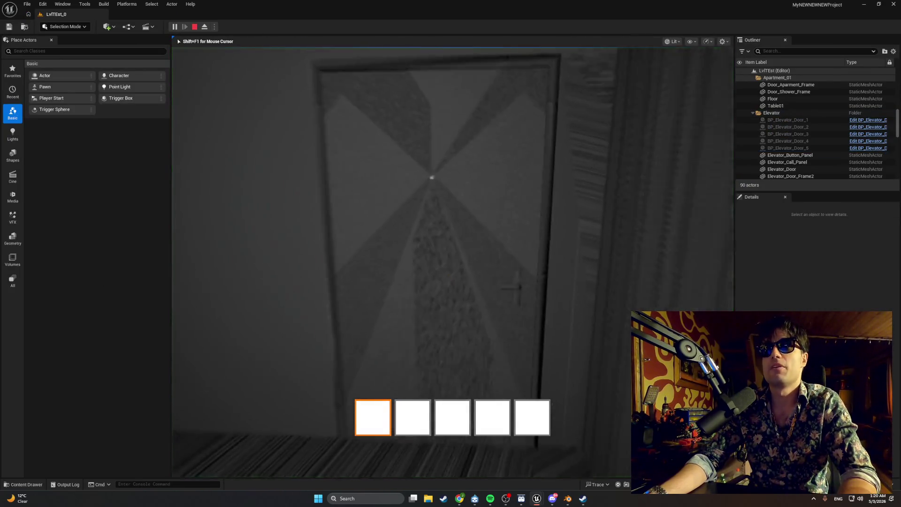
{"action": "key", "text": "w"}
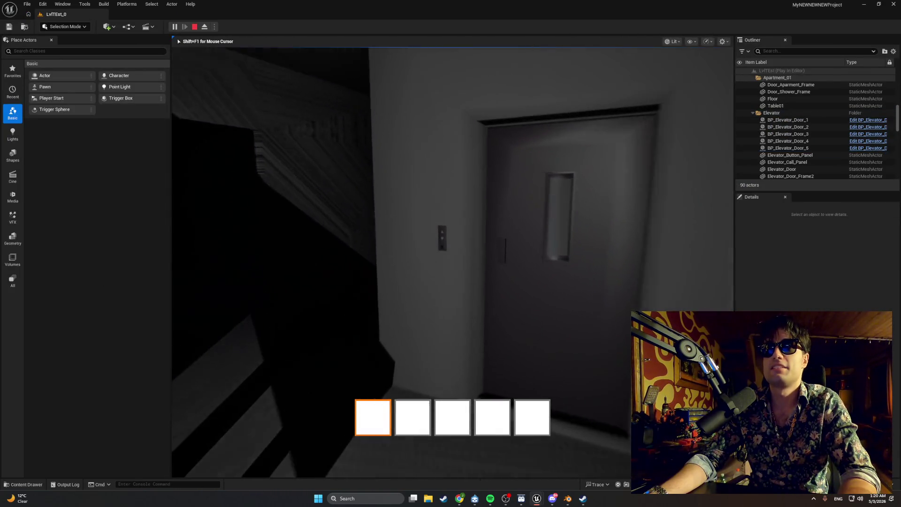
{"action": "key", "text": "w"}
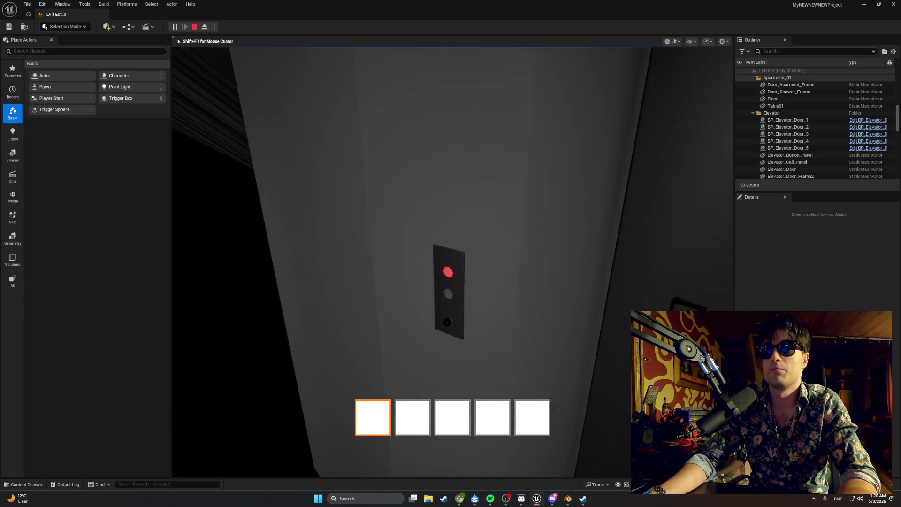
{"action": "key", "text": "d"}
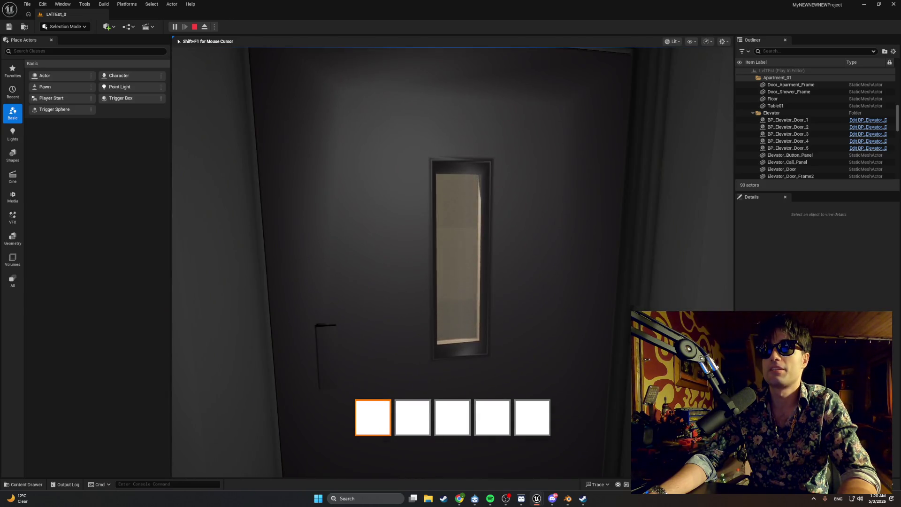
{"action": "key", "text": "w"}
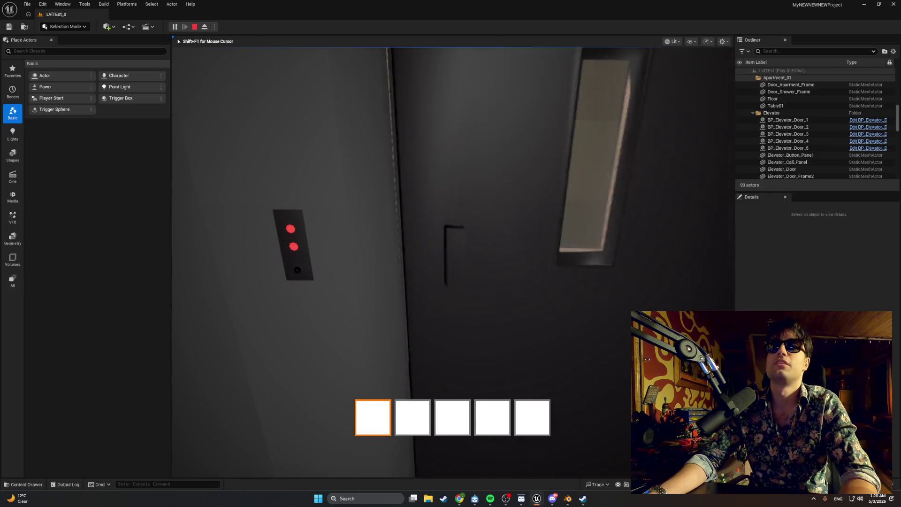
Stop the play session and bring the BP_MasterSwingDoor editor back
{"action": "key", "text": "Escape"}
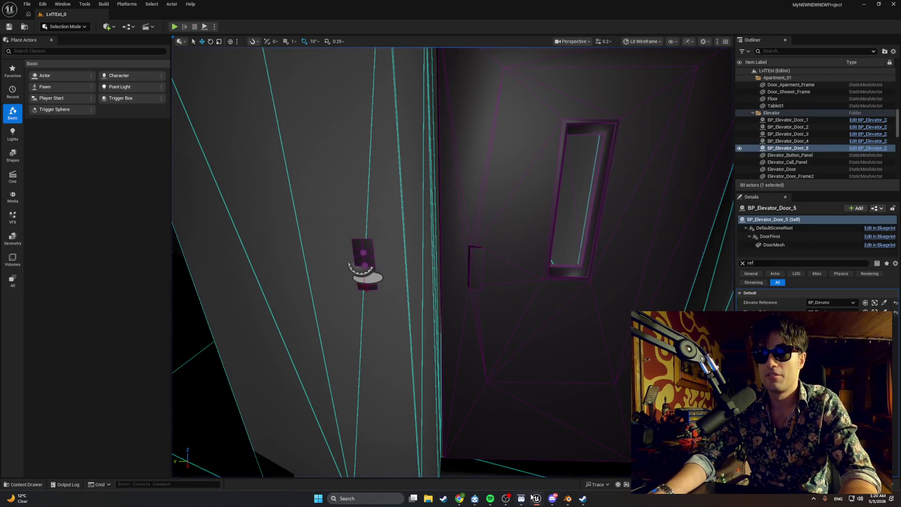
{"action": "mouse_move", "coordinate": [536, 499]}
{"action": "left_click", "coordinate": [561, 464]}
{"action": "mouse_move", "coordinate": [452, 287]}
{"action": "left_mouse_down"}
{"action": "mouse_move", "coordinate": [339, 249]}
{"action": "mouse_move", "coordinate": [187, 282]}
{"action": "mouse_move", "coordinate": [400, 306]}
{"action": "left_mouse_up"}
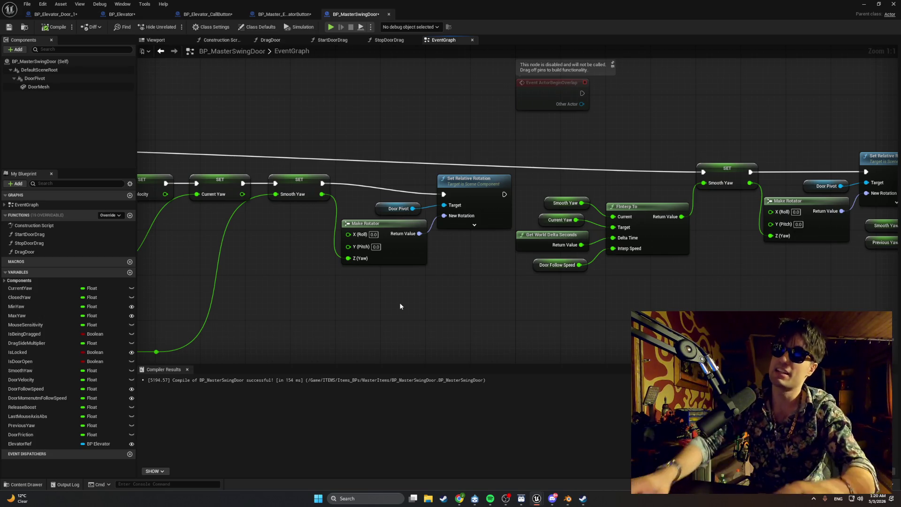
{"action": "mouse_move", "coordinate": [419, 288]}
{"action": "left_mouse_down"}
{"action": "mouse_move", "coordinate": [554, 304]}
{"action": "mouse_move", "coordinate": [470, 297]}
{"action": "mouse_move", "coordinate": [572, 238]}
{"action": "left_mouse_up"}
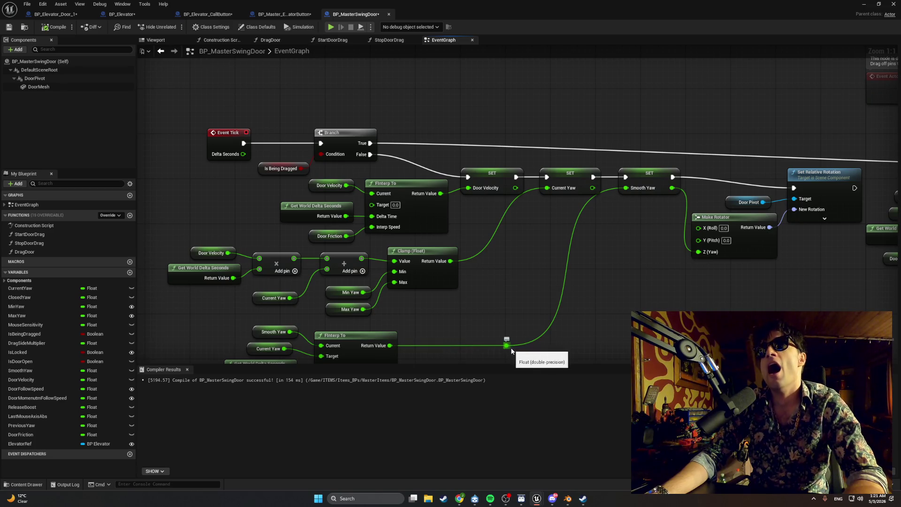
{"action": "mouse_move", "coordinate": [509, 348]}
{"action": "left_mouse_down"}
{"action": "mouse_move", "coordinate": [571, 351]}
{"action": "mouse_move", "coordinate": [582, 253]}
{"action": "mouse_move", "coordinate": [573, 290]}
{"action": "mouse_move", "coordinate": [375, 220]}
{"action": "left_mouse_up"}
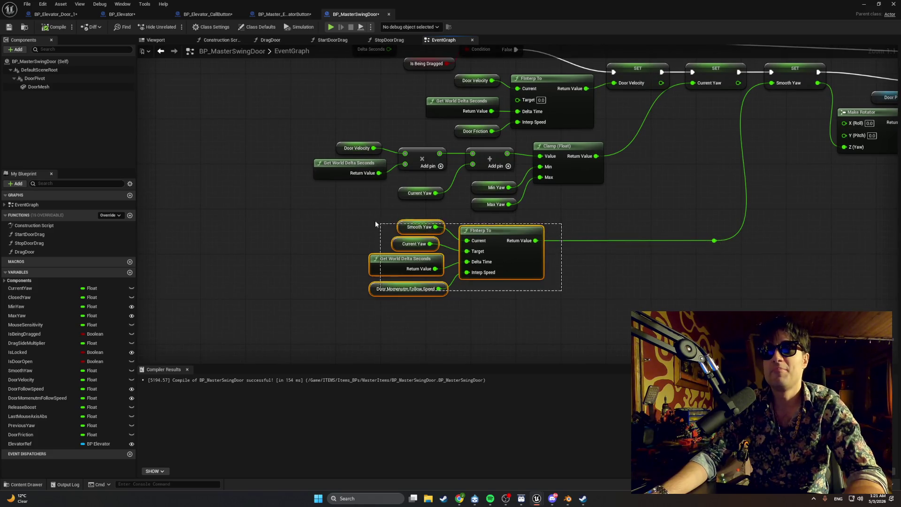
{"action": "mouse_move", "coordinate": [474, 231]}
{"action": "left_mouse_down"}
{"action": "mouse_move", "coordinate": [429, 232]}
{"action": "mouse_move", "coordinate": [177, 121]}
{"action": "mouse_move", "coordinate": [233, 155]}
{"action": "mouse_move", "coordinate": [253, 155]}
{"action": "mouse_move", "coordinate": [165, 153]}
{"action": "mouse_move", "coordinate": [226, 154]}
{"action": "mouse_move", "coordinate": [191, 157]}
{"action": "left_mouse_up"}
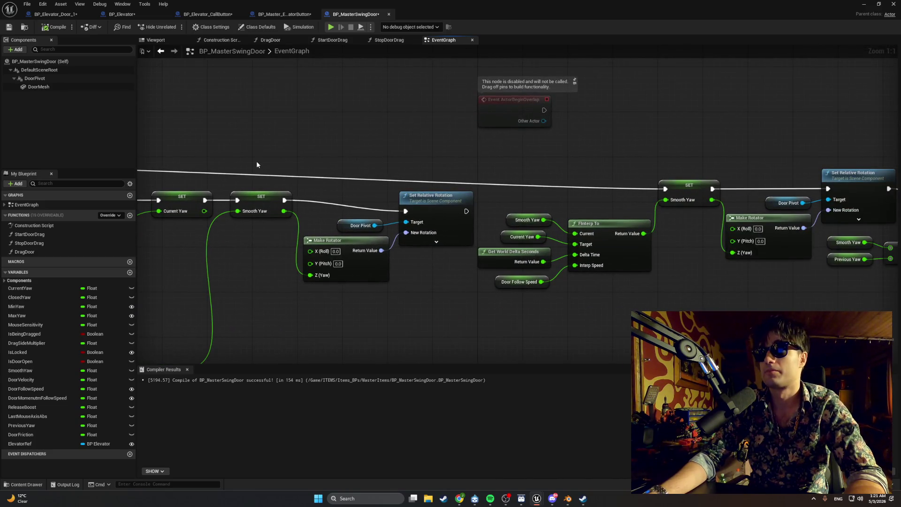
{"action": "mouse_move", "coordinate": [256, 164]}
{"action": "left_mouse_down"}
{"action": "mouse_move", "coordinate": [185, 165]}
{"action": "mouse_move", "coordinate": [179, 174]}
{"action": "left_mouse_up"}
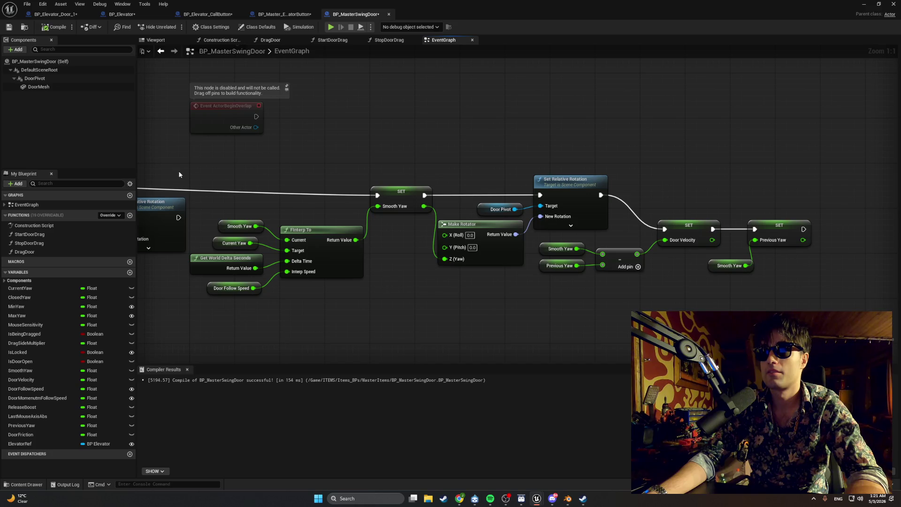
{"action": "mouse_move", "coordinate": [179, 175]}
{"action": "left_mouse_down"}
{"action": "mouse_move", "coordinate": [320, 167]}
{"action": "mouse_move", "coordinate": [462, 177]}
{"action": "left_mouse_up"}
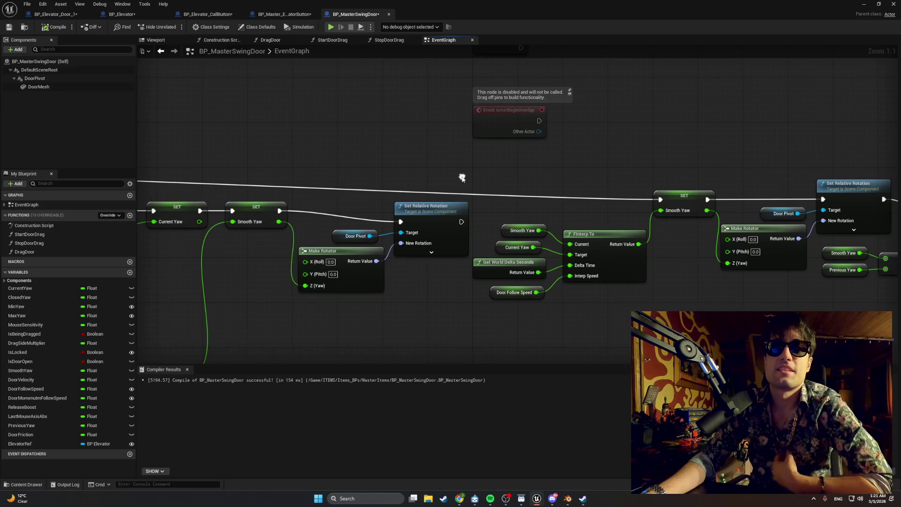
{"action": "left_click_drag", "start_coordinate": [233, 323], "coordinate": [246, 304]}
Search the BP_MasterSwingDoor blueprint for 'cabin', then clear the query
{"action": "type", "text": "cabin"}
{"action": "key", "text": "Return"}
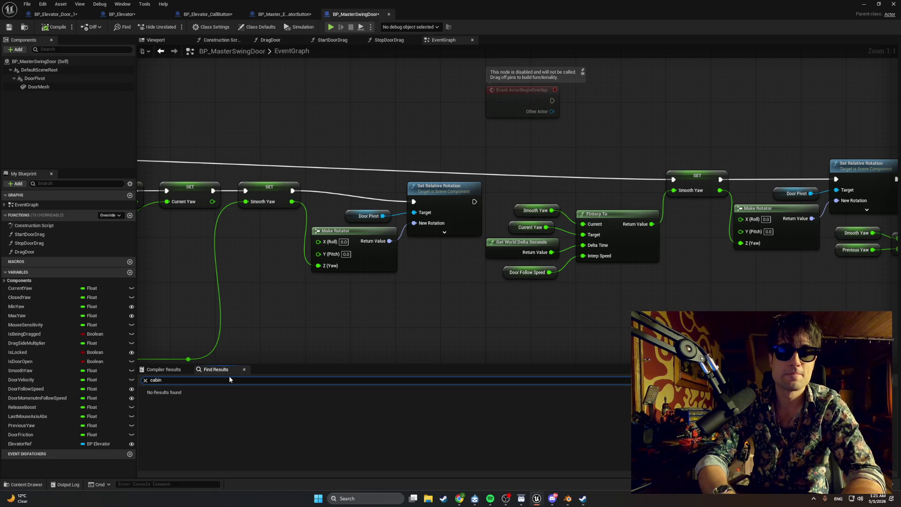
{"action": "key", "text": "BackSpace"}
{"action": "key", "text": "BackSpace"}
{"action": "key", "text": "BackSpace"}
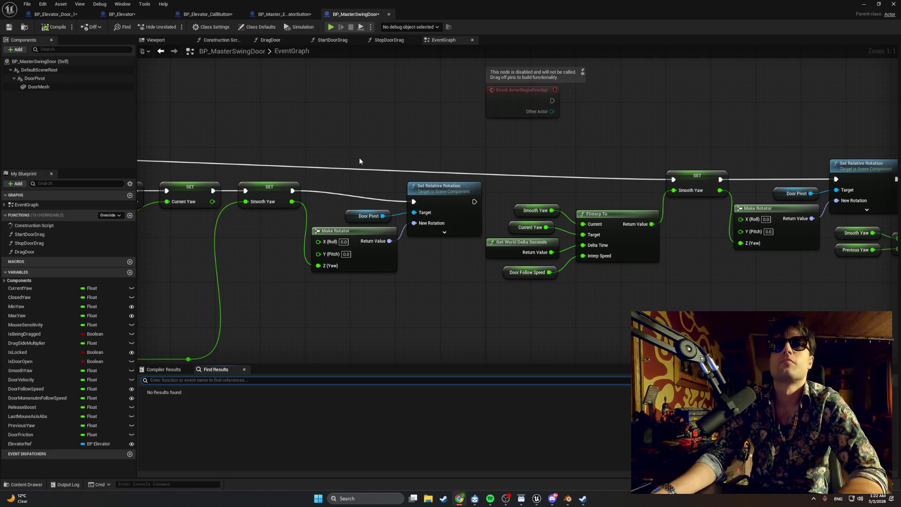
Zoom out the graph and switch to the BP_Elevator_Door_1 blueprint
{"action": "scroll", "coordinate": [379, 144], "scroll_direction": "down", "scroll_amount": 4}
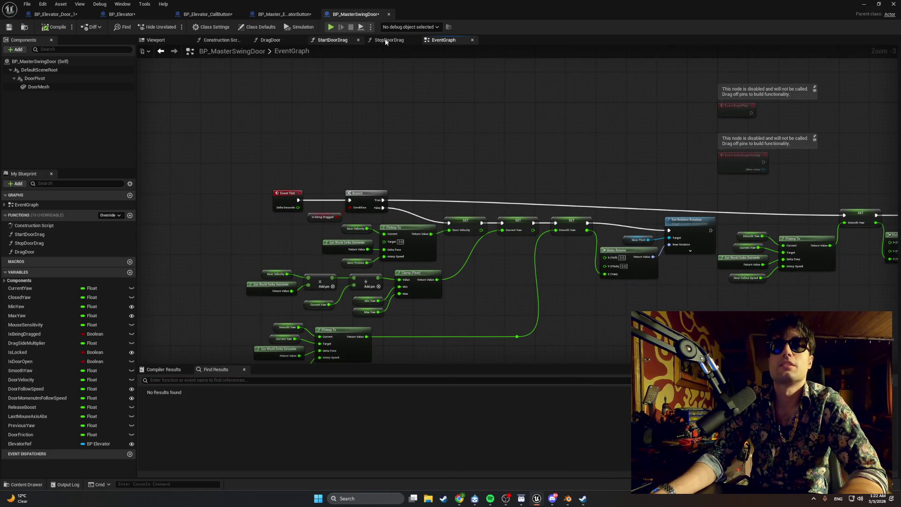
{"action": "left_click", "coordinate": [54, 15]}
{"action": "scroll", "coordinate": [310, 184], "scroll_direction": "up", "scroll_amount": 4}
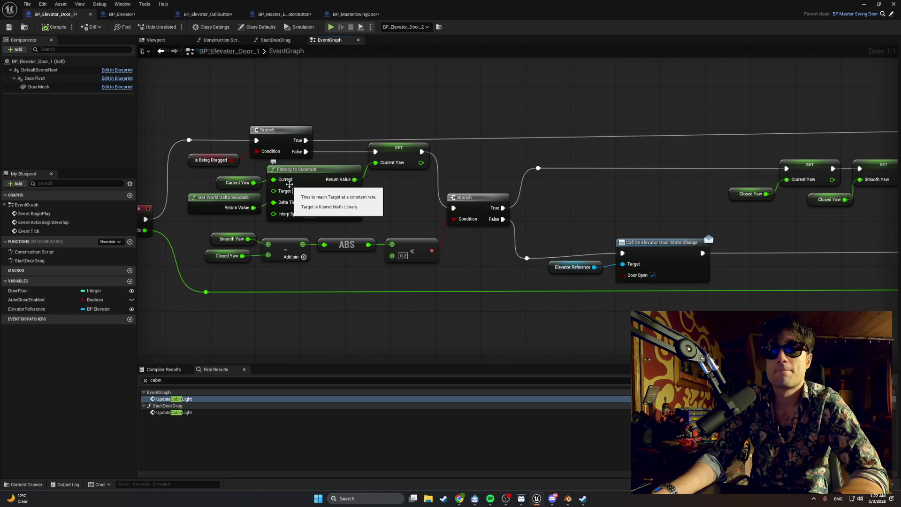
Delete the elevator reference and door-state Call nodes from the closed-yaw branch
{"action": "mouse_move", "coordinate": [289, 184]}
{"action": "left_mouse_down"}
{"action": "mouse_move", "coordinate": [197, 209]}
{"action": "mouse_move", "coordinate": [305, 202]}
{"action": "mouse_move", "coordinate": [282, 197]}
{"action": "mouse_move", "coordinate": [380, 184]}
{"action": "mouse_move", "coordinate": [434, 187]}
{"action": "left_mouse_up"}
{"action": "scroll", "coordinate": [435, 187], "scroll_direction": "down", "scroll_amount": 1}
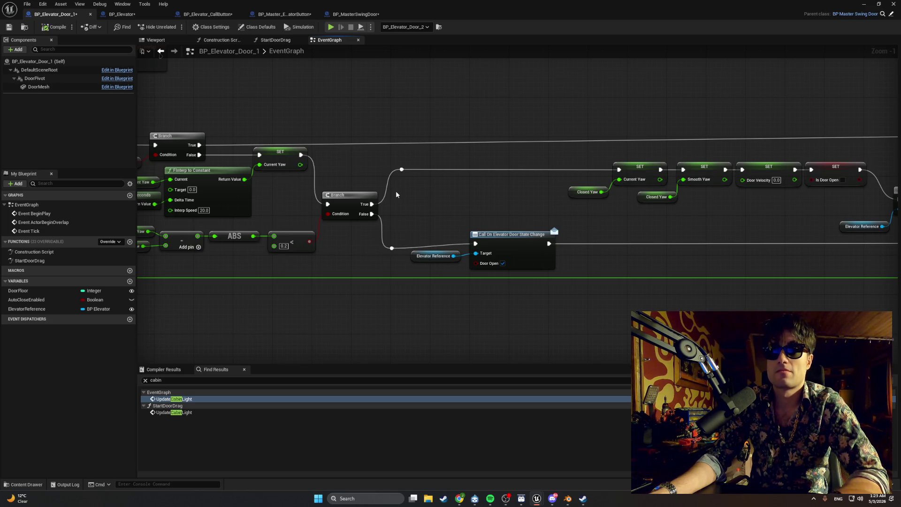
{"action": "left_click_drag", "start_coordinate": [557, 211], "coordinate": [438, 264]}
{"action": "key", "text": "Delete"}
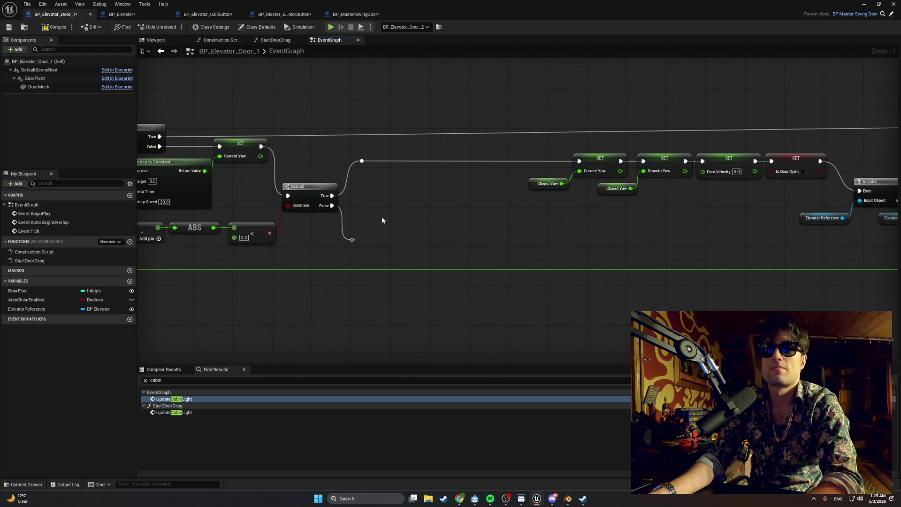
Wire the False branch through to Parent: Tick and compile the door blueprint
{"action": "mouse_move", "coordinate": [352, 235]}
{"action": "left_mouse_down"}
{"action": "mouse_move", "coordinate": [882, 237]}
{"action": "mouse_move", "coordinate": [375, 241]}
{"action": "left_mouse_up"}
{"action": "left_click_drag", "start_coordinate": [266, 231], "coordinate": [815, 226]}
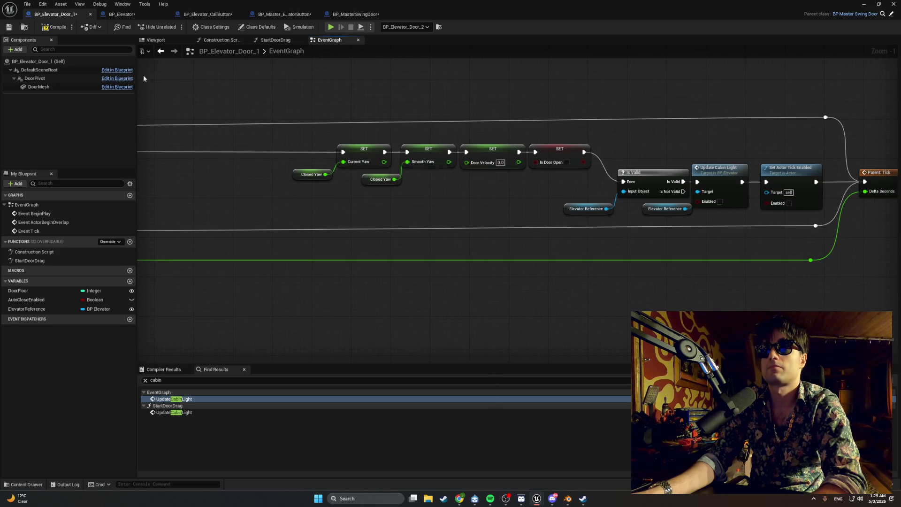
{"action": "left_click", "coordinate": [53, 27]}
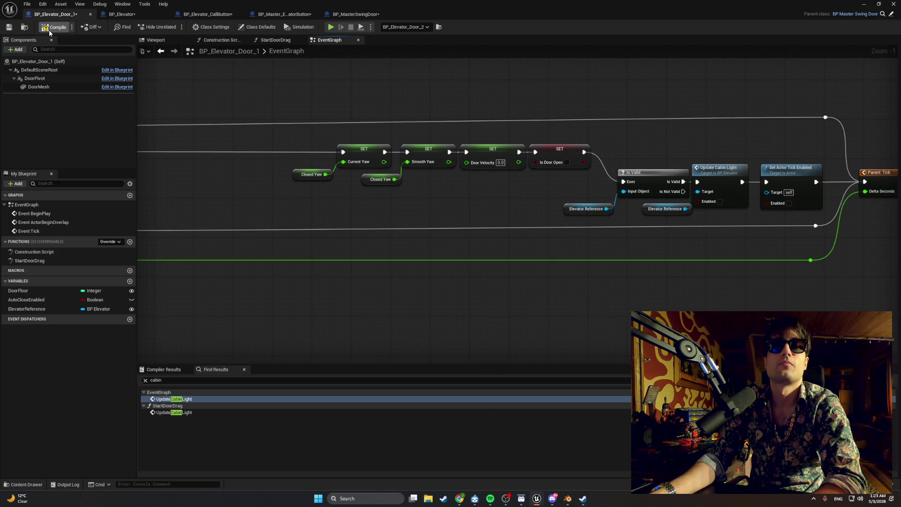
Look over StartDoorDrag and the construction script, then switch to BP_Elevator's UpdateCabinLight
{"action": "left_click", "coordinate": [257, 40]}
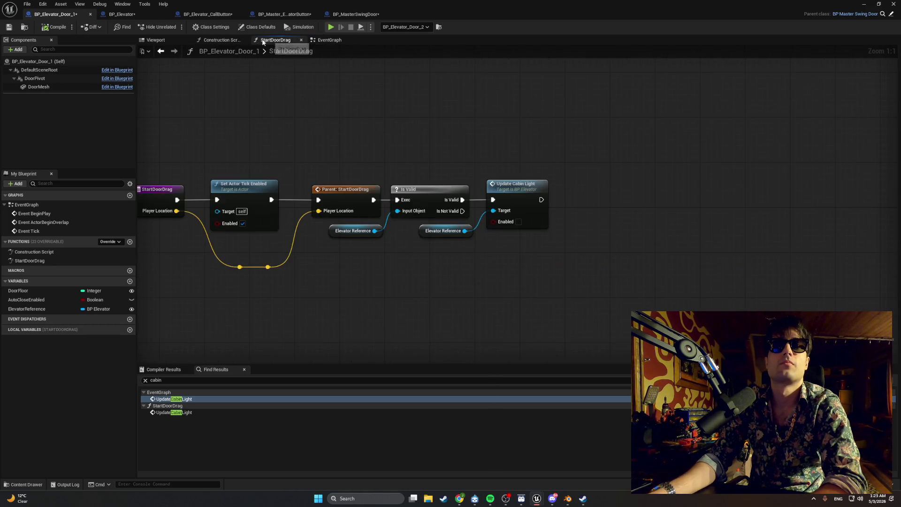
{"action": "left_click", "coordinate": [231, 43]}
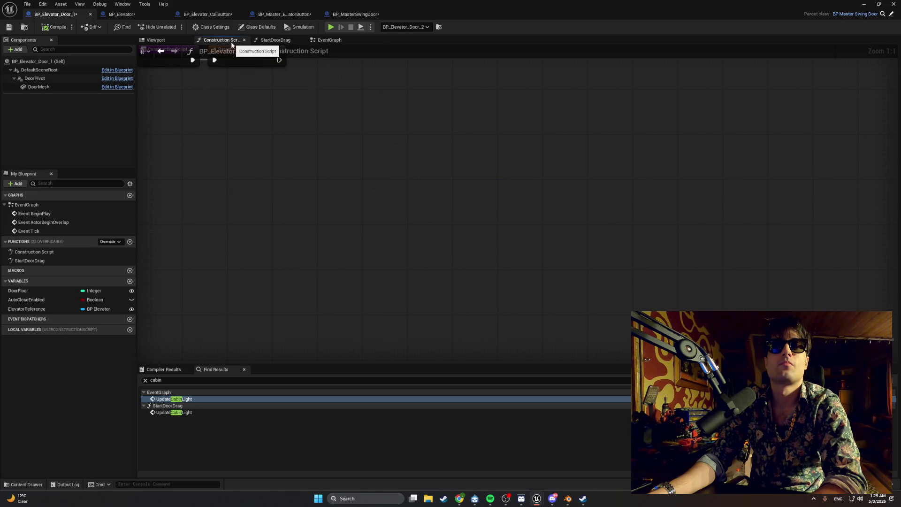
{"action": "left_click", "coordinate": [122, 14]}
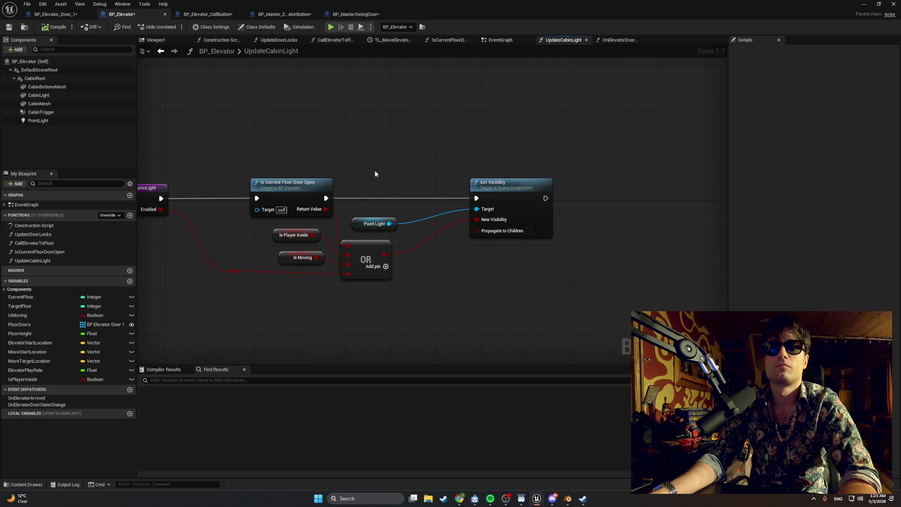
Add a Call On Elevator Door State Change node between the door check and Set Visibility
{"action": "mouse_move", "coordinate": [37, 404]}
{"action": "left_mouse_down"}
{"action": "mouse_move", "coordinate": [404, 144]}
{"action": "mouse_move", "coordinate": [362, 168]}
{"action": "mouse_move", "coordinate": [335, 207]}
{"action": "mouse_move", "coordinate": [349, 207]}
{"action": "mouse_move", "coordinate": [352, 171]}
{"action": "left_mouse_up"}
{"action": "left_click", "coordinate": [408, 158]}
{"action": "left_click_drag", "start_coordinate": [432, 170], "coordinate": [476, 198]}
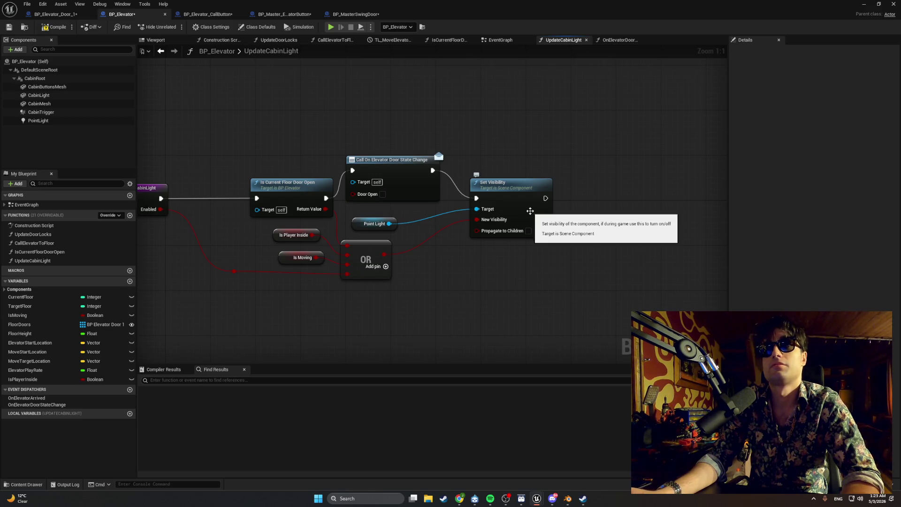
Compile the elevator blueprint and start a play-in-editor session from the level
{"action": "left_click", "coordinate": [53, 31]}
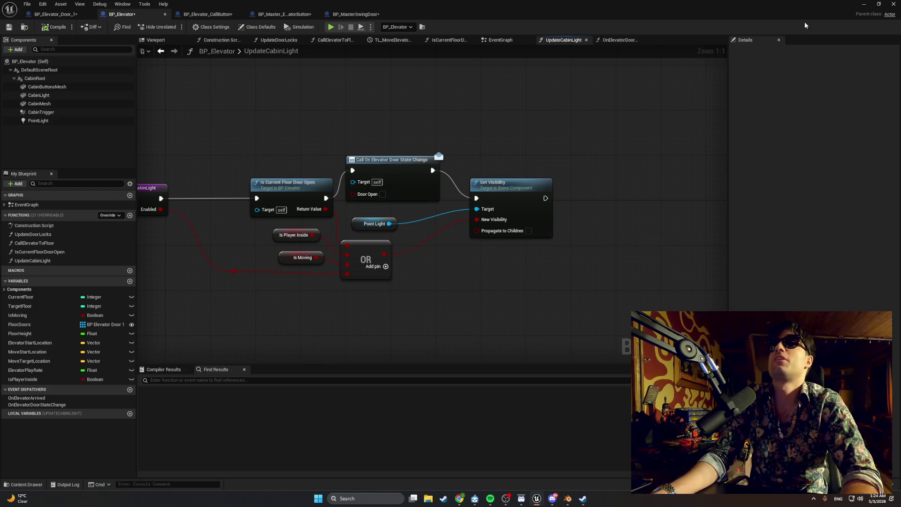
{"action": "left_click", "coordinate": [863, 4]}
{"action": "left_click", "coordinate": [177, 27]}
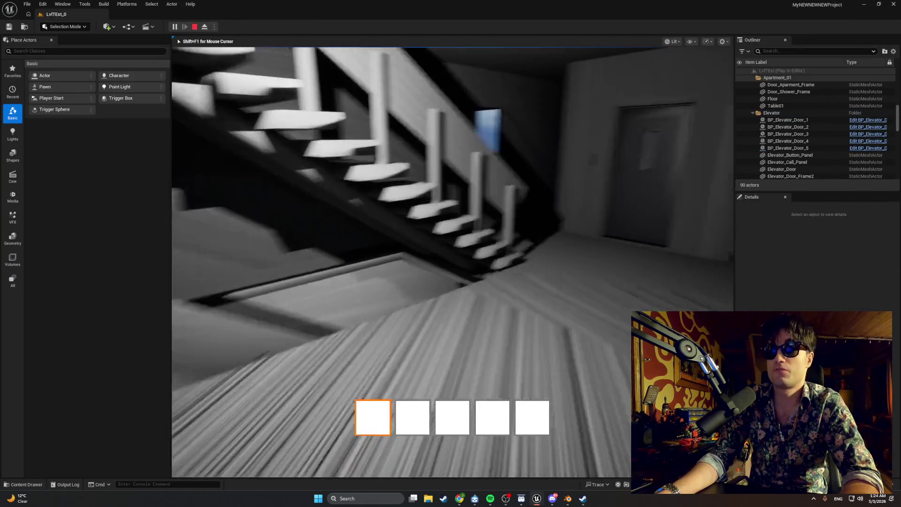
Walk to the elevator, press the call button with E, and watch the door's lit window
{"action": "key", "text": "w"}
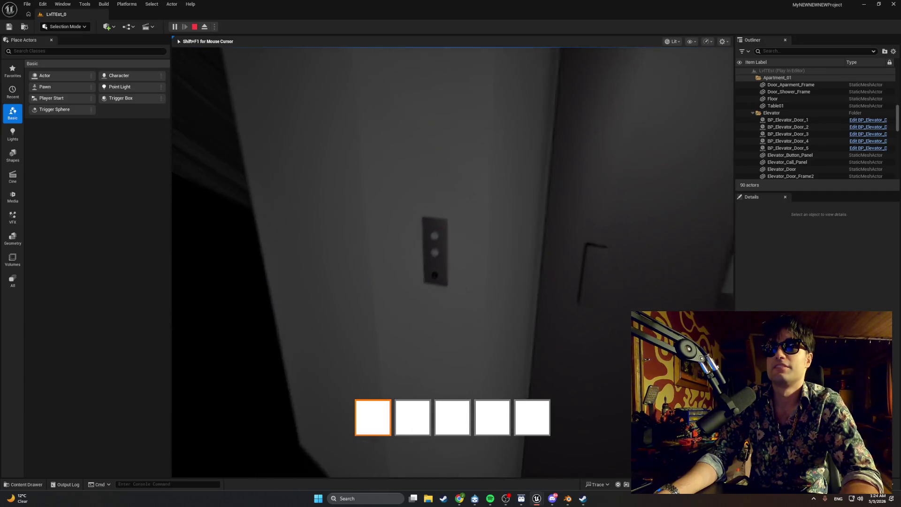
{"action": "key", "text": "e"}
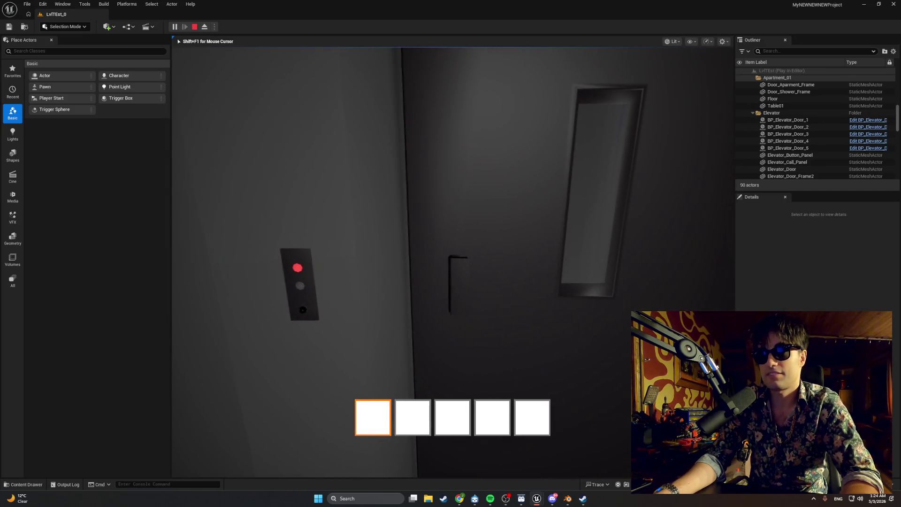
{"action": "key", "text": "d"}
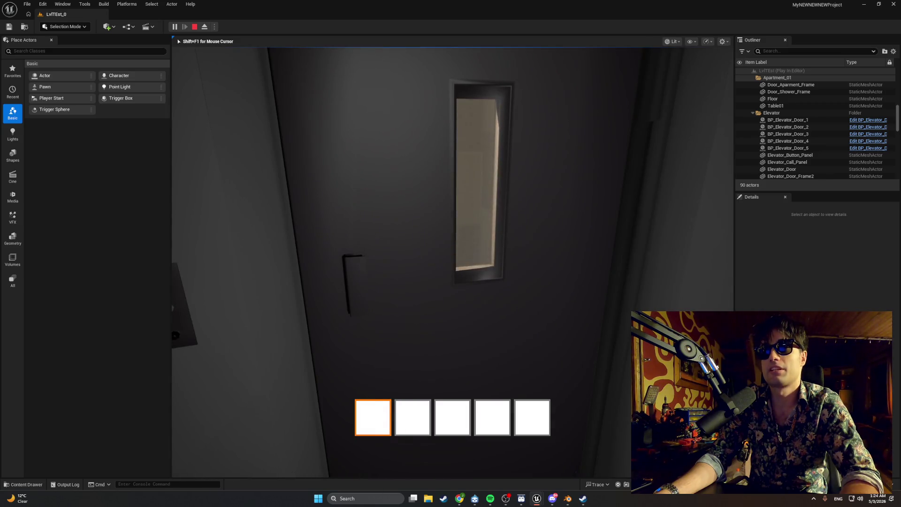
{"action": "key", "text": "s"}
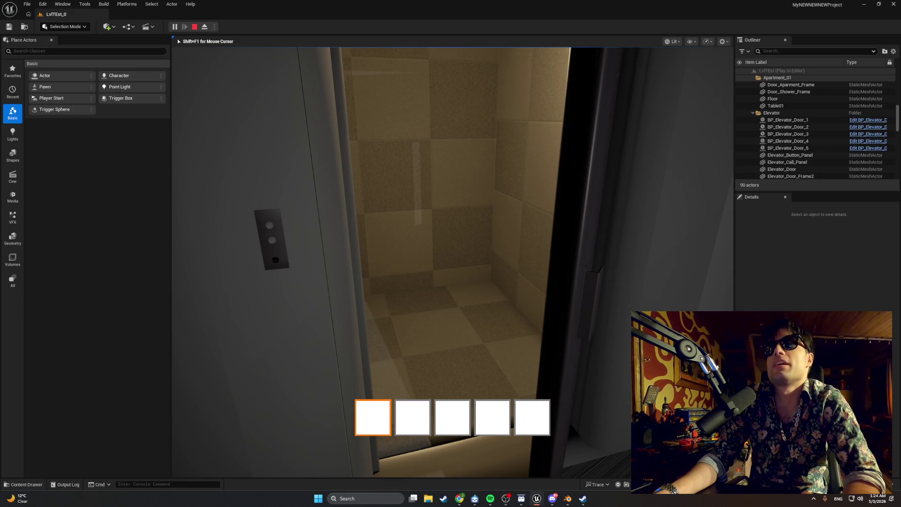
{"action": "key", "text": "w"}
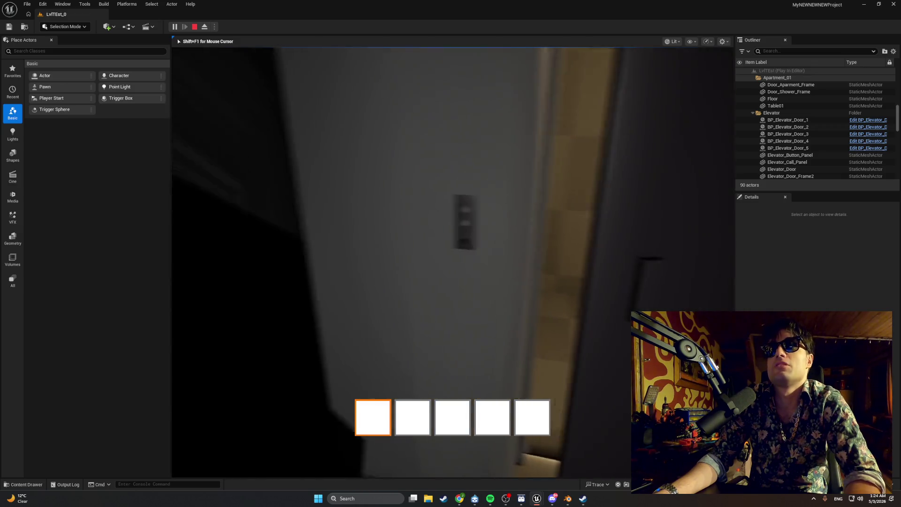
Stop the play session and bring the BP_Elevator blueprint editor forward
{"action": "key", "text": "Escape"}
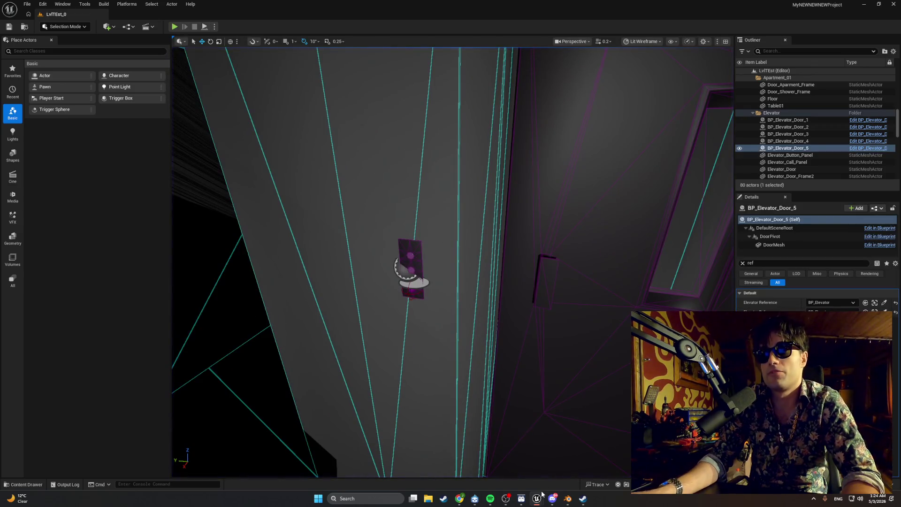
{"action": "mouse_move", "coordinate": [540, 494]}
{"action": "left_click", "coordinate": [559, 468]}
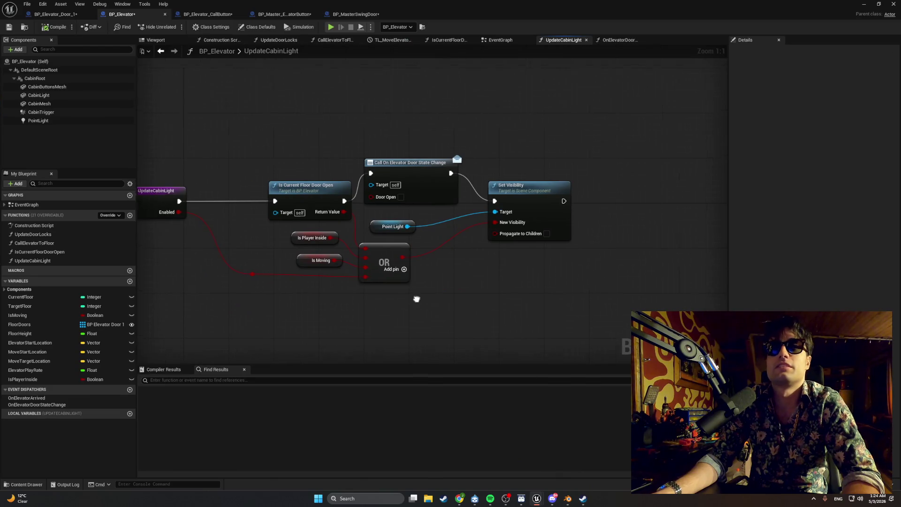
Tick Door Open on the door-state call, compile, and start a new play test
{"action": "left_click", "coordinate": [437, 202]}
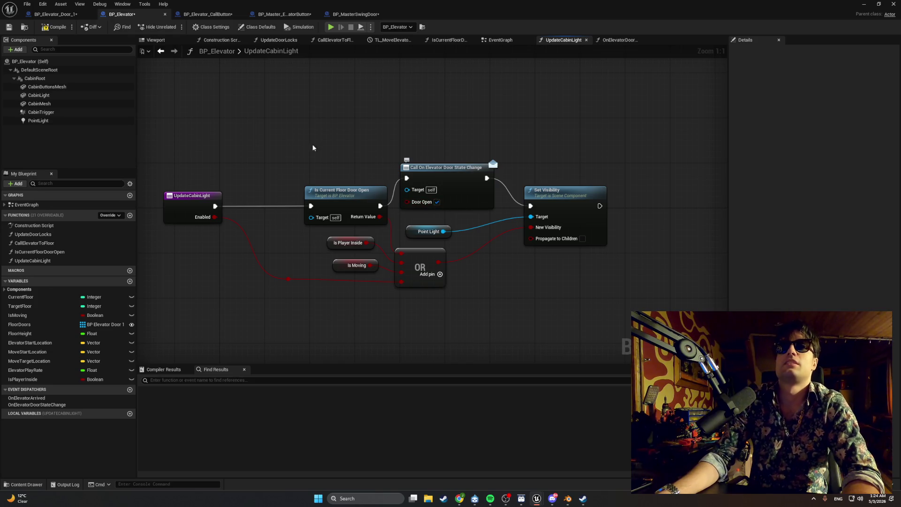
{"action": "left_click", "coordinate": [54, 27]}
{"action": "left_click", "coordinate": [864, 4]}
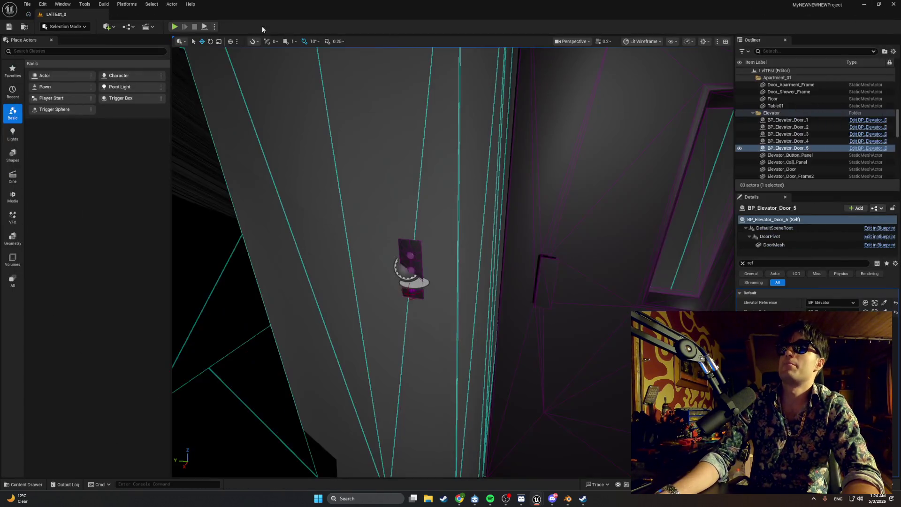
{"action": "left_click", "coordinate": [179, 27]}
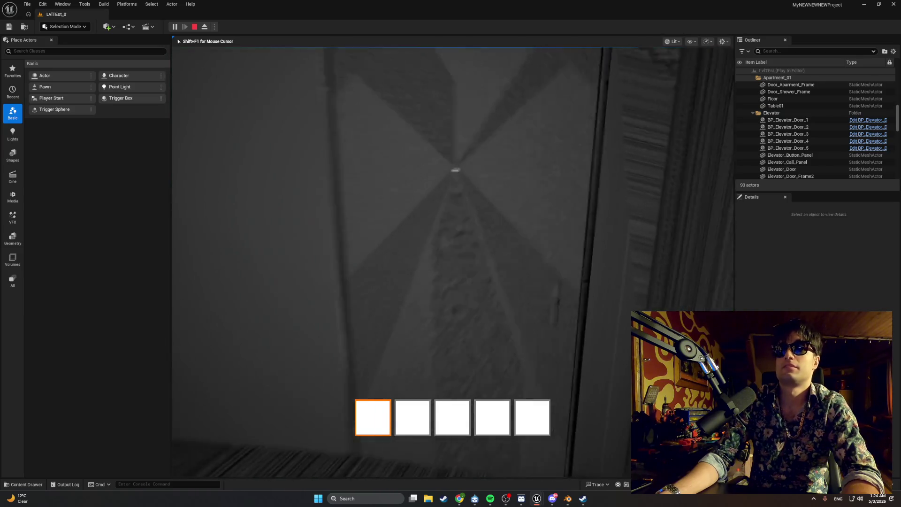
Walk up to the elevator door, back away to view it whole, then stop playing
{"action": "key", "text": "w"}
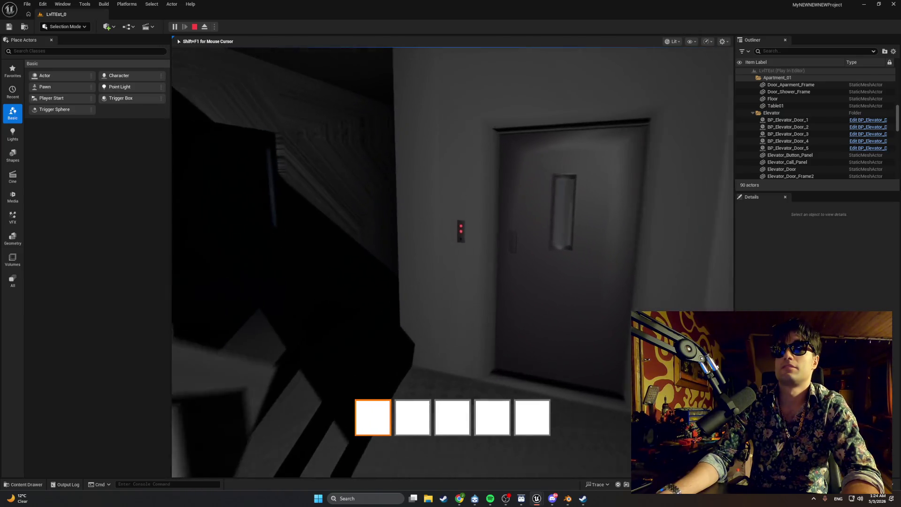
{"action": "key", "text": "w"}
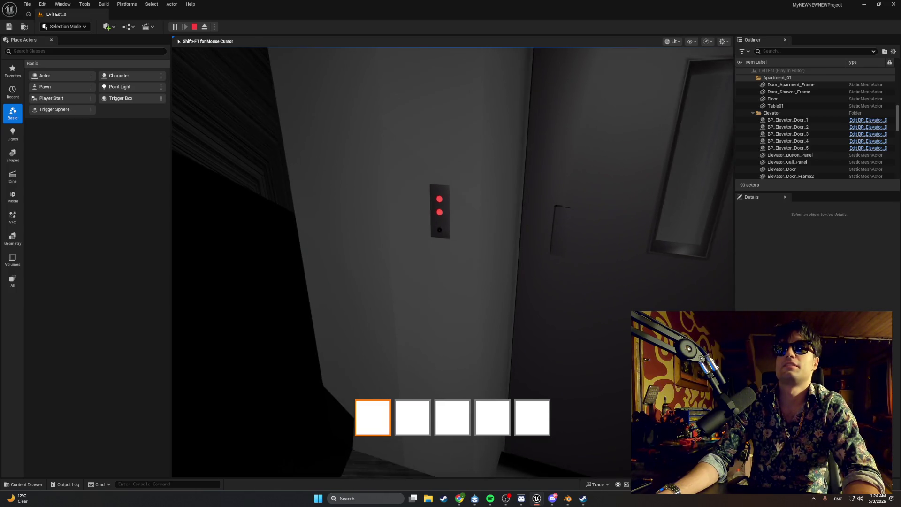
{"action": "key", "text": "s"}
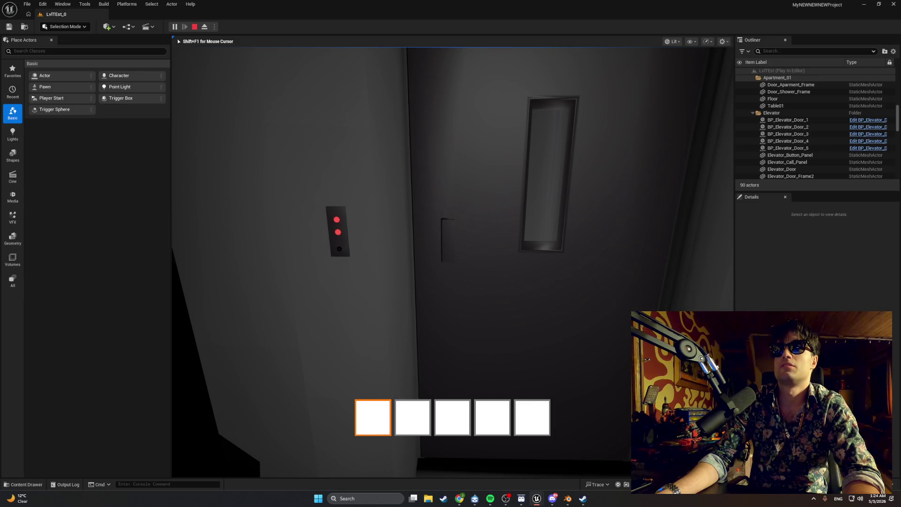
{"action": "key", "text": "Escape"}
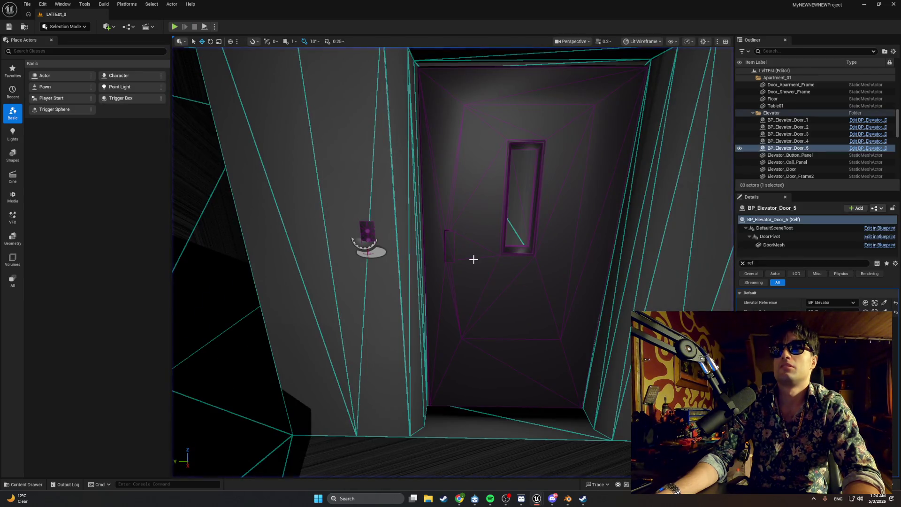
Bring the BP_Elevator Blueprint editor back to the front, showing UpdateCabinLight
{"action": "mouse_move", "coordinate": [544, 497]}
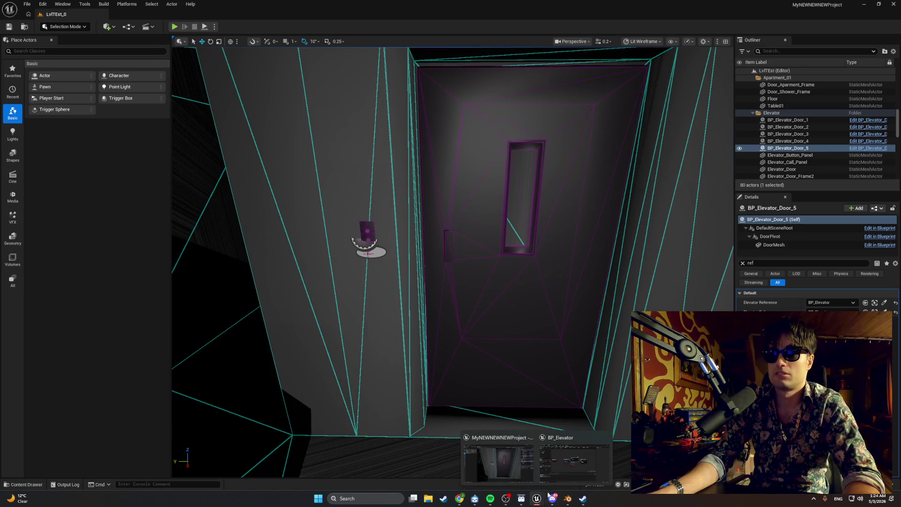
{"action": "left_click", "coordinate": [555, 453]}
{"action": "left_click", "coordinate": [459, 498]}
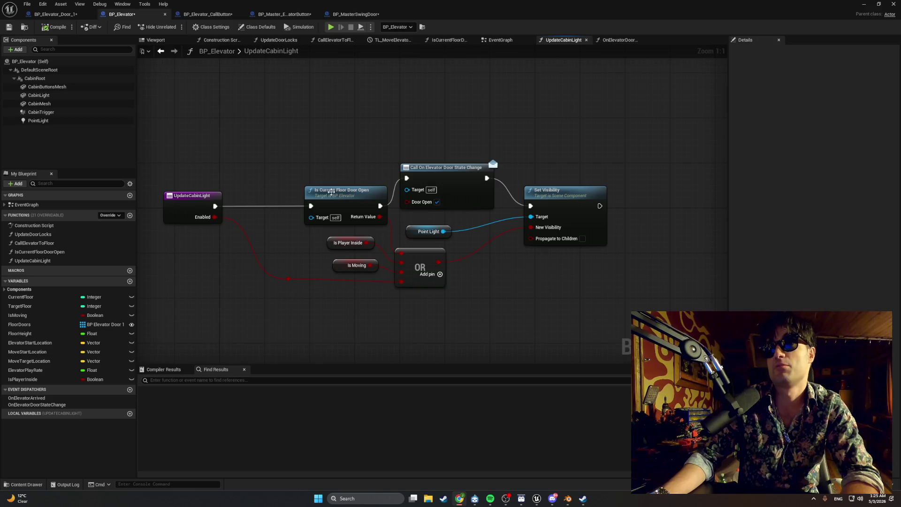
Inspect the Set Visibility and Point Light nodes and the PointLight component's properties
{"action": "left_click", "coordinate": [549, 192]}
{"action": "left_click", "coordinate": [411, 233]}
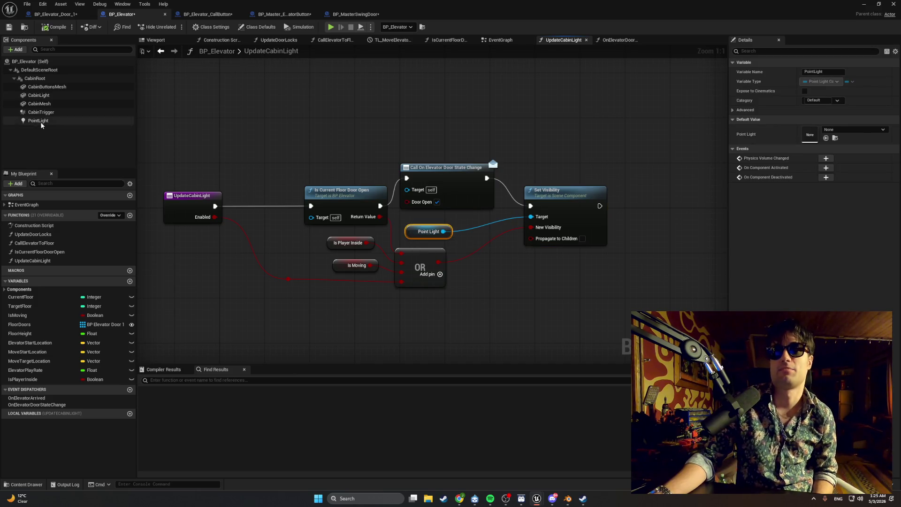
{"action": "left_click", "coordinate": [57, 122]}
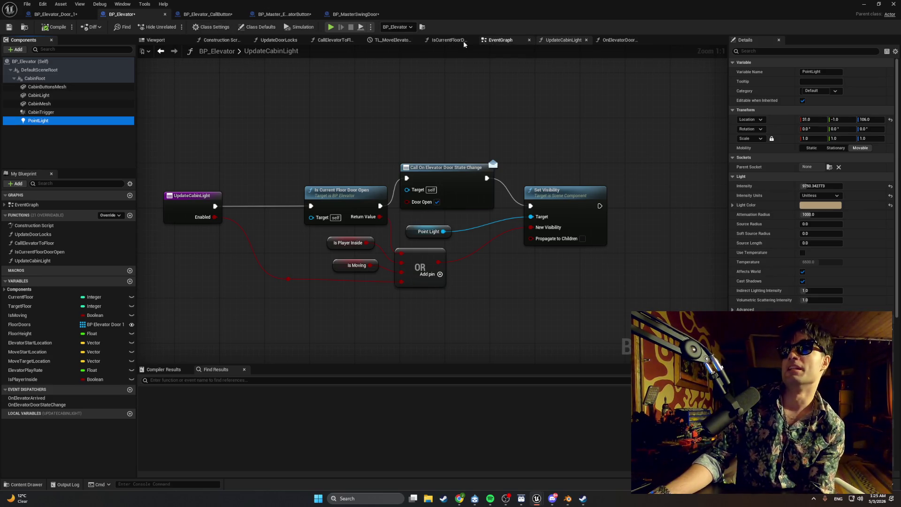
Review the IsCurrentFloorDoorOpen and CallElevatorToFloor graphs, then switch to BP_Elevator_CallButton
{"action": "left_click", "coordinate": [431, 41]}
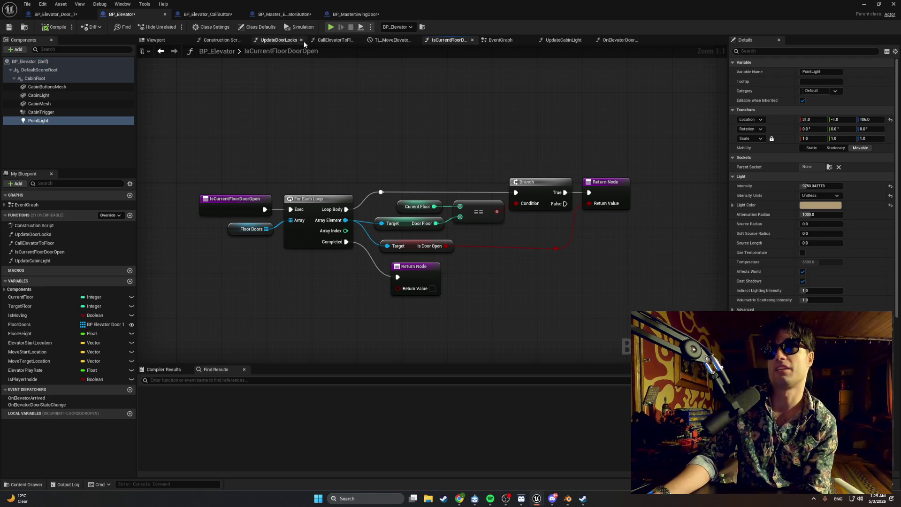
{"action": "left_click", "coordinate": [336, 40]}
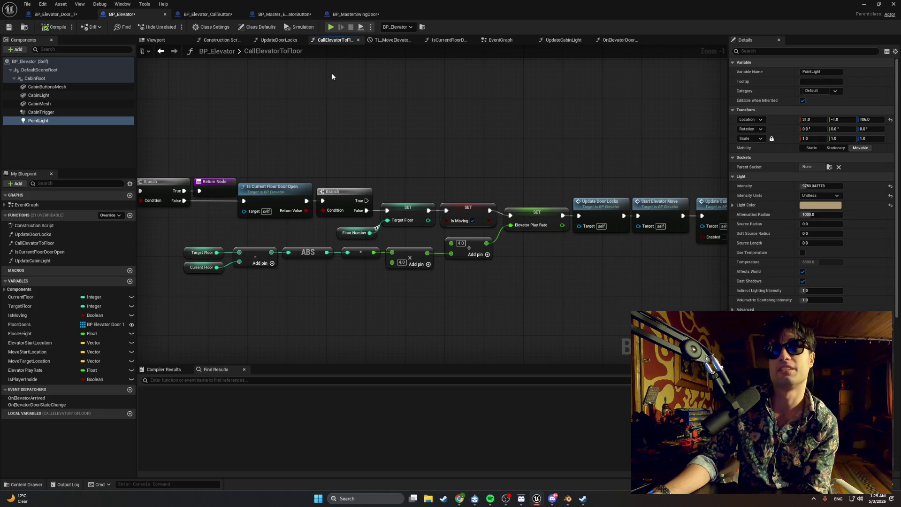
{"action": "left_click", "coordinate": [198, 14]}
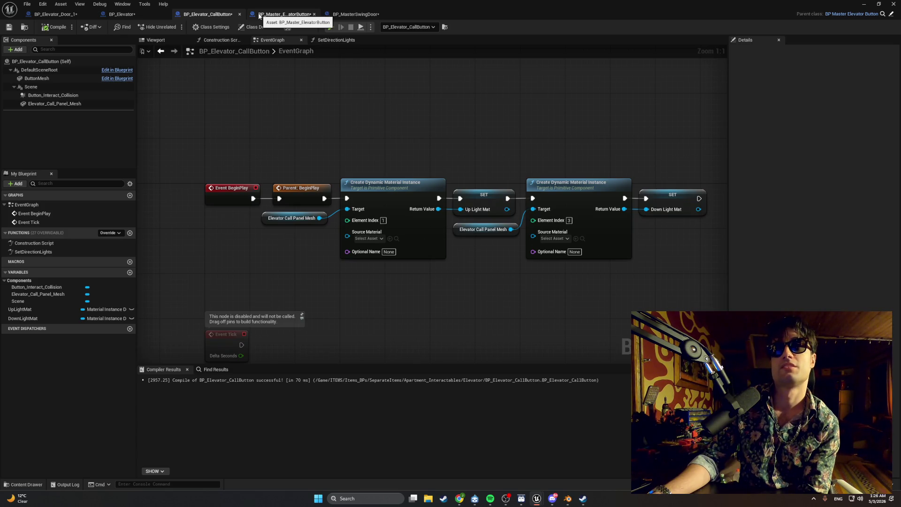
Browse BP_MasterSwingDoor, BP_Master_ElevatorButton and BP_Elevator's CallElevatorToFloor chain, then open BP_Elevator_Door_1
{"action": "left_click", "coordinate": [335, 15]}
{"action": "left_click", "coordinate": [298, 15]}
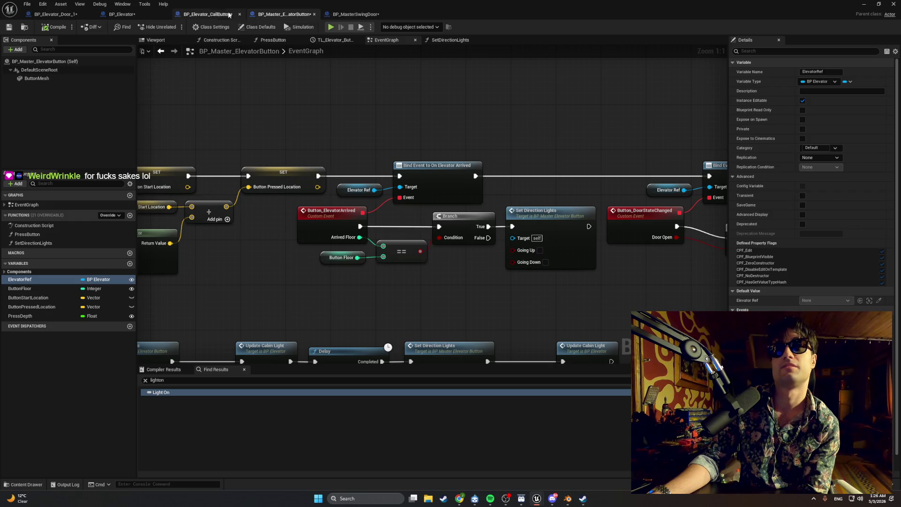
{"action": "left_click", "coordinate": [124, 14]}
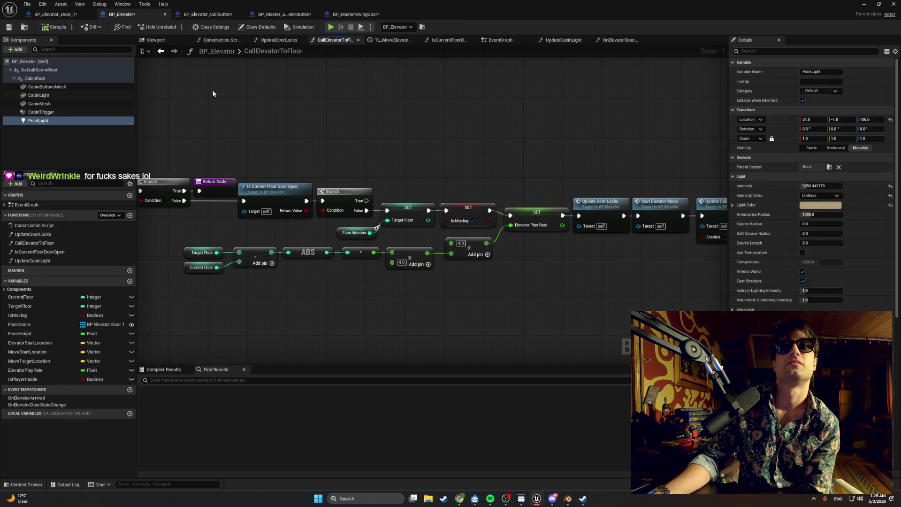
{"action": "mouse_move", "coordinate": [384, 122]}
{"action": "left_mouse_down"}
{"action": "mouse_move", "coordinate": [356, 117]}
{"action": "mouse_move", "coordinate": [430, 113]}
{"action": "mouse_move", "coordinate": [199, 102]}
{"action": "left_mouse_up"}
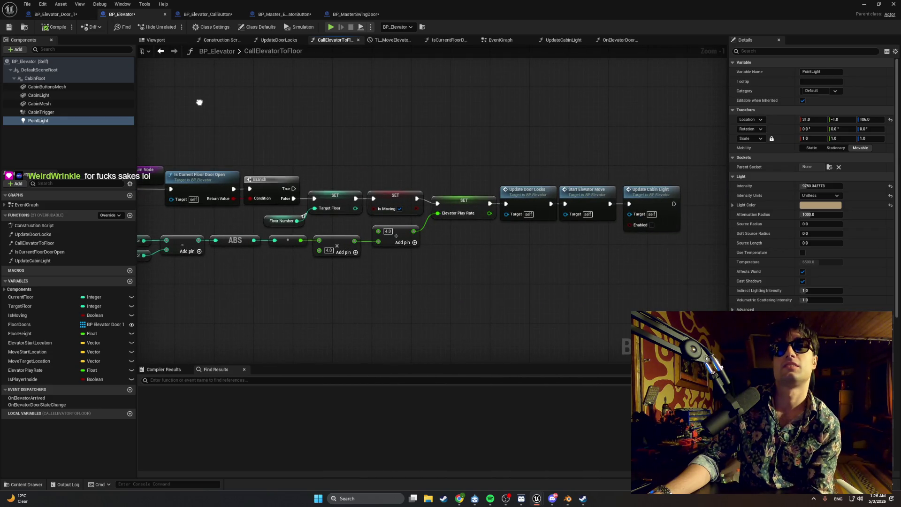
{"action": "left_click", "coordinate": [68, 14]}
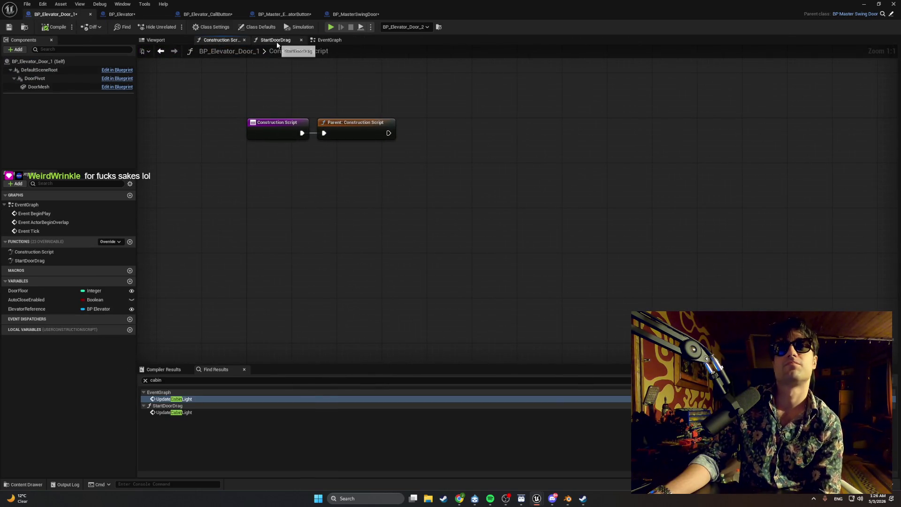
Show the door's EventGraph and pan to its Branch, FInterp and ABS nodes
{"action": "left_click", "coordinate": [277, 41]}
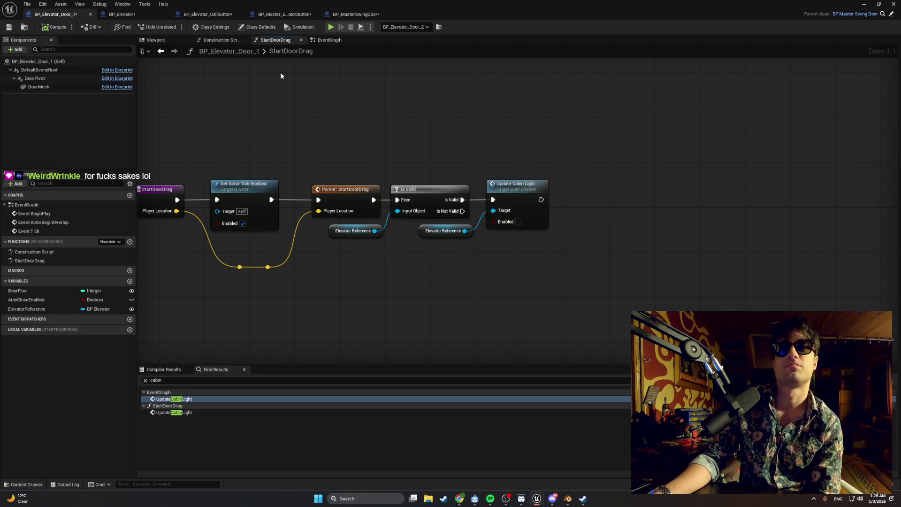
{"action": "left_click_drag", "start_coordinate": [282, 82], "coordinate": [297, 81]}
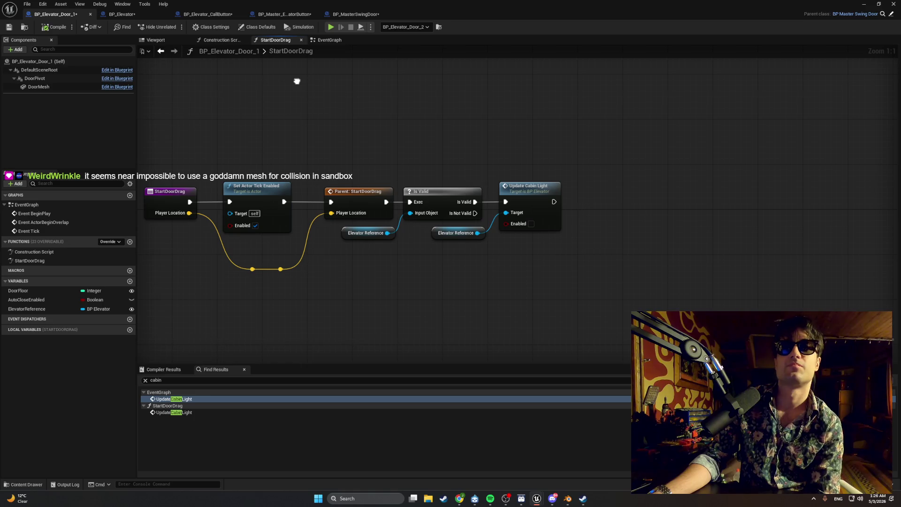
{"action": "left_click", "coordinate": [323, 42]}
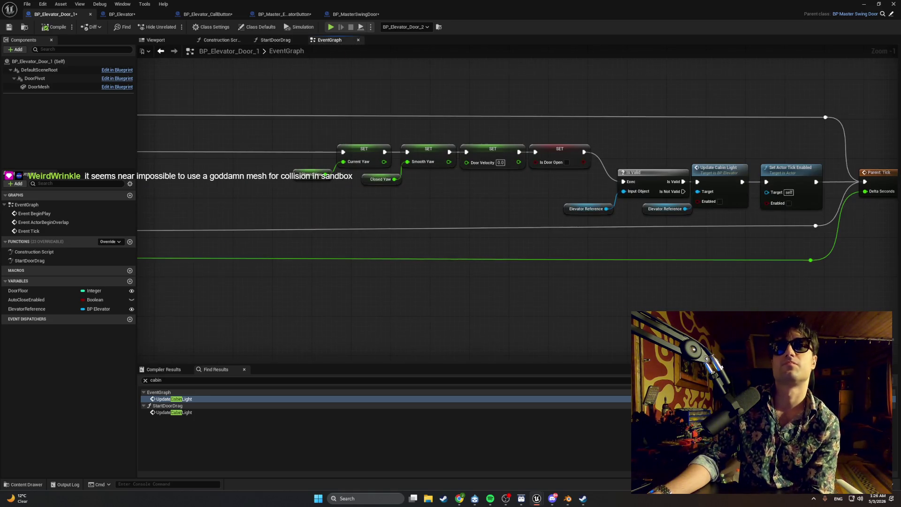
{"action": "mouse_move", "coordinate": [378, 168]}
{"action": "left_mouse_down"}
{"action": "mouse_move", "coordinate": [519, 183]}
{"action": "mouse_move", "coordinate": [272, 157]}
{"action": "mouse_move", "coordinate": [637, 132]}
{"action": "left_mouse_up"}
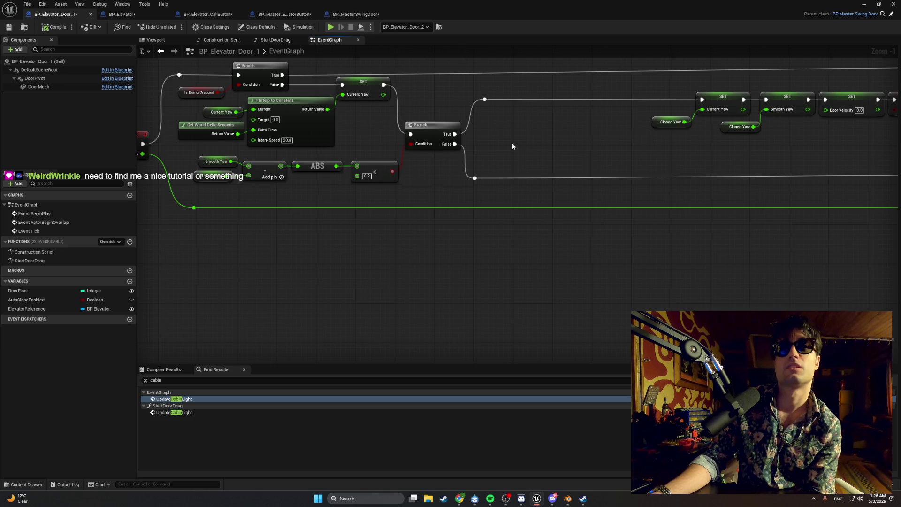
Copy the Smooth Yaw, ABS and < comparison nodes, test-pasting them beside a Branch
{"action": "left_click_drag", "start_coordinate": [306, 179], "coordinate": [196, 155]}
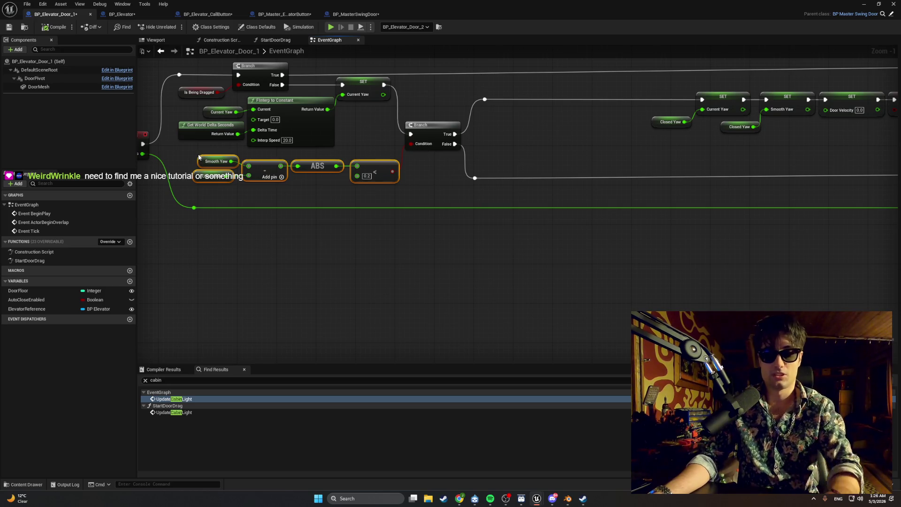
{"action": "left_click", "coordinate": [269, 274]}
{"action": "key", "text": "ctrl+v"}
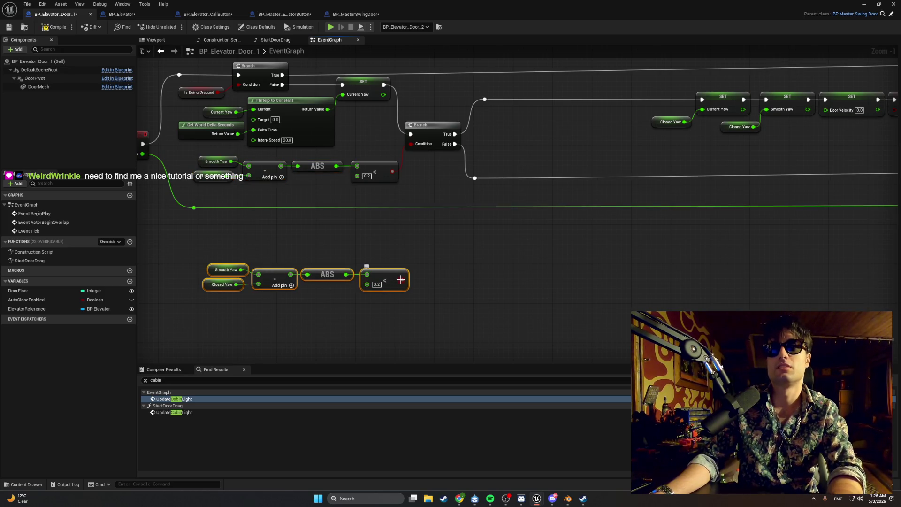
{"action": "left_click", "coordinate": [447, 262]}
{"action": "left_click", "coordinate": [447, 259]}
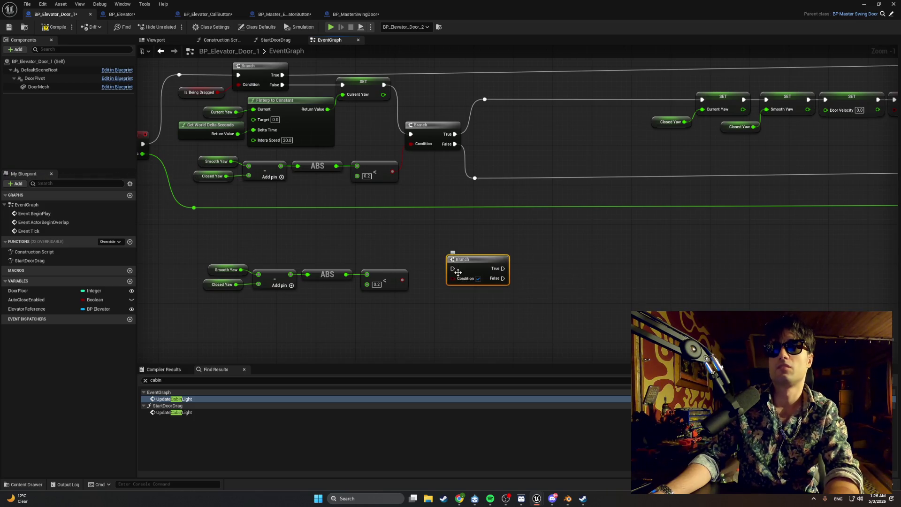
Delete the test copy and Branch, then bring up the StartDoorDrag graph
{"action": "left_click_drag", "start_coordinate": [418, 270], "coordinate": [418, 237]}
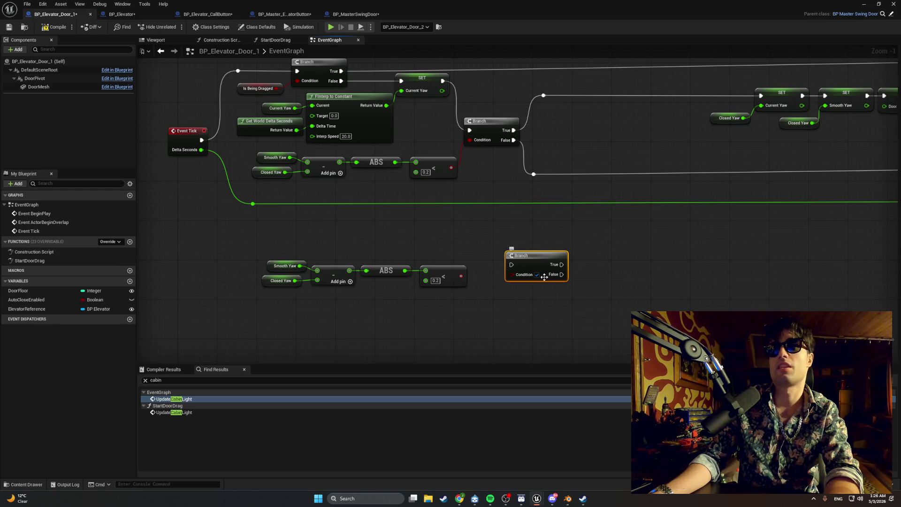
{"action": "left_click_drag", "start_coordinate": [536, 296], "coordinate": [235, 229]}
{"action": "key", "text": "Delete"}
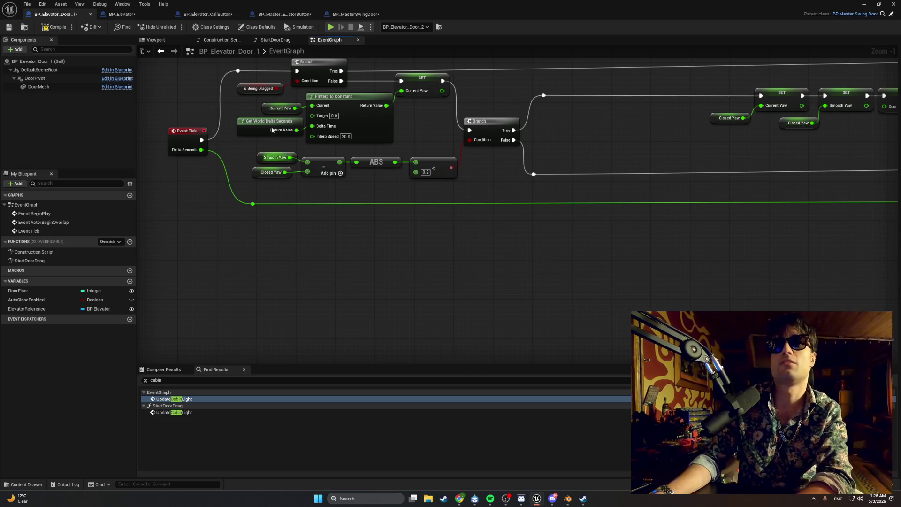
{"action": "left_click", "coordinate": [261, 42]}
{"action": "left_click_drag", "start_coordinate": [248, 92], "coordinate": [346, 94]}
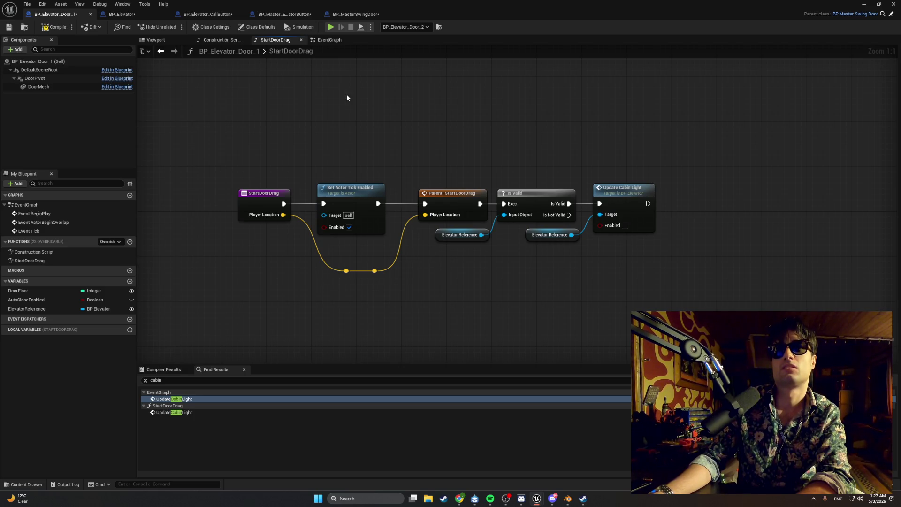
Paste the ABS(Smooth Yaw − Closed Yaw) < 0.2 check into StartDoorDrag, wiring it into a new Branch condition
{"action": "left_click_drag", "start_coordinate": [418, 117], "coordinate": [360, 102]}
{"action": "key", "text": "ctrl+v"}
{"action": "left_click_drag", "start_coordinate": [645, 248], "coordinate": [479, 236]}
{"action": "left_click", "coordinate": [479, 236]}
{"action": "left_click", "coordinate": [494, 199]}
{"action": "mouse_move", "coordinate": [448, 274]}
{"action": "left_mouse_down"}
{"action": "mouse_move", "coordinate": [500, 226]}
{"action": "mouse_move", "coordinate": [493, 179]}
{"action": "left_mouse_up"}
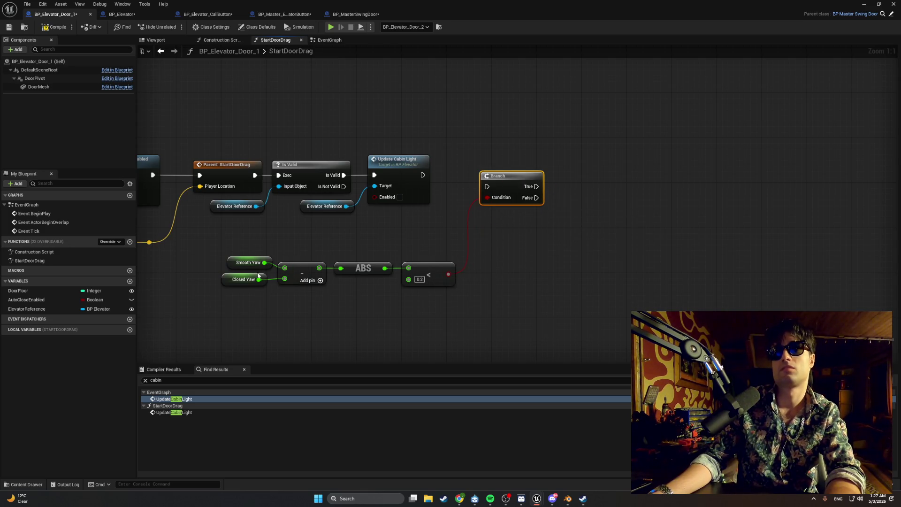
{"action": "left_click", "coordinate": [84, 309]}
{"action": "left_click", "coordinate": [72, 355]}
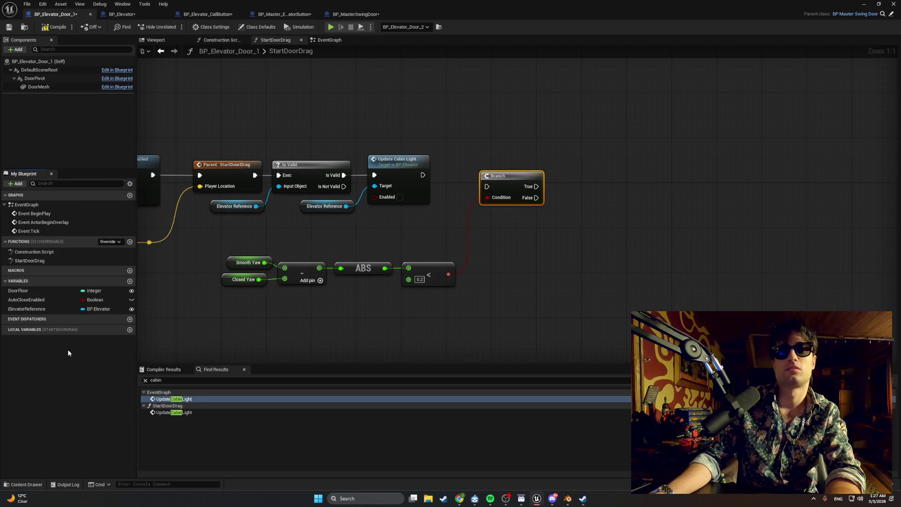
Add an ElevatorReference getter with Call On Elevator Door State Change on the Branch's True output
{"action": "left_click_drag", "start_coordinate": [60, 311], "coordinate": [613, 211]}
{"action": "left_click", "coordinate": [543, 243]}
{"action": "type", "text": "call on ele"}
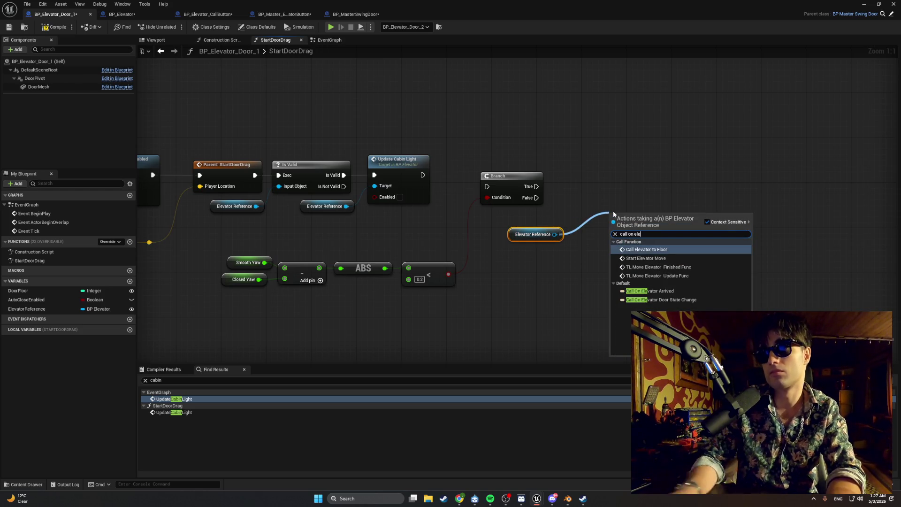
{"action": "left_click", "coordinate": [660, 293]}
{"action": "mouse_move", "coordinate": [688, 295]}
{"action": "left_mouse_down"}
{"action": "mouse_move", "coordinate": [508, 222]}
{"action": "mouse_move", "coordinate": [543, 228]}
{"action": "mouse_move", "coordinate": [583, 183]}
{"action": "mouse_move", "coordinate": [540, 186]}
{"action": "mouse_move", "coordinate": [680, 178]}
{"action": "mouse_move", "coordinate": [661, 175]}
{"action": "left_mouse_up"}
{"action": "left_click", "coordinate": [650, 226]}
Duplicate the reference and door-state call pair and run it from the Branch's False output
{"action": "left_click", "coordinate": [699, 171]}
{"action": "left_click", "coordinate": [588, 184], "text": "ctrl"}
{"action": "key", "text": "ctrl+c"}
{"action": "key", "text": "ctrl+v"}
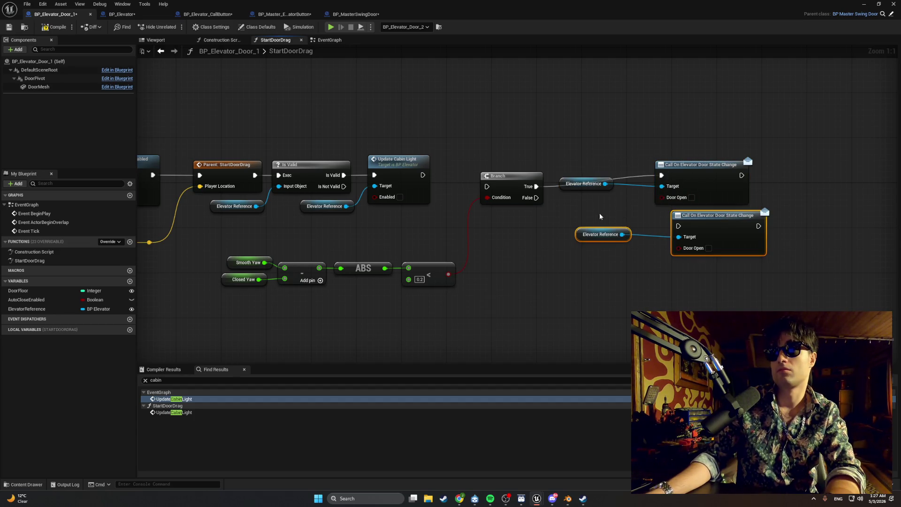
{"action": "left_click_drag", "start_coordinate": [537, 198], "coordinate": [679, 226]}
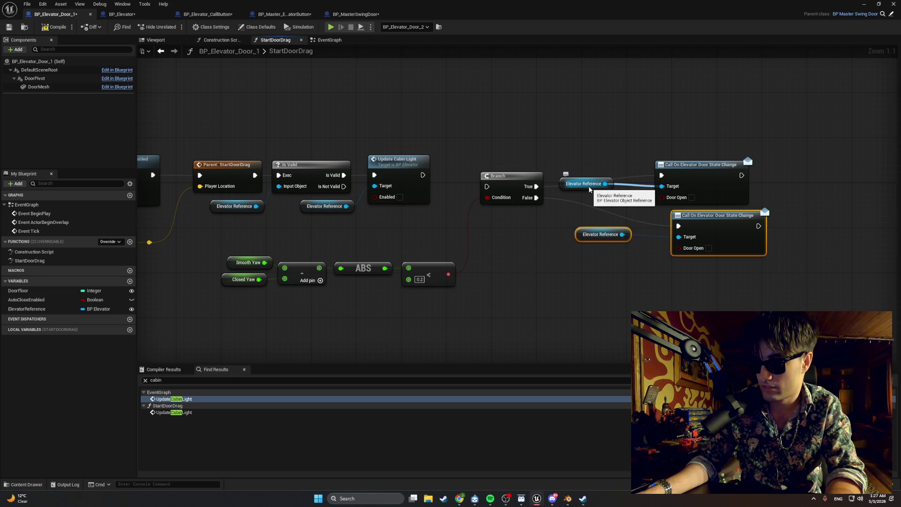
Tidy the upper and lower Elevator Reference and door-state call nodes beside the Branch
{"action": "left_click", "coordinate": [604, 201]}
{"action": "mouse_move", "coordinate": [571, 186]}
{"action": "left_mouse_down"}
{"action": "mouse_move", "coordinate": [587, 198]}
{"action": "mouse_move", "coordinate": [604, 197]}
{"action": "left_mouse_up"}
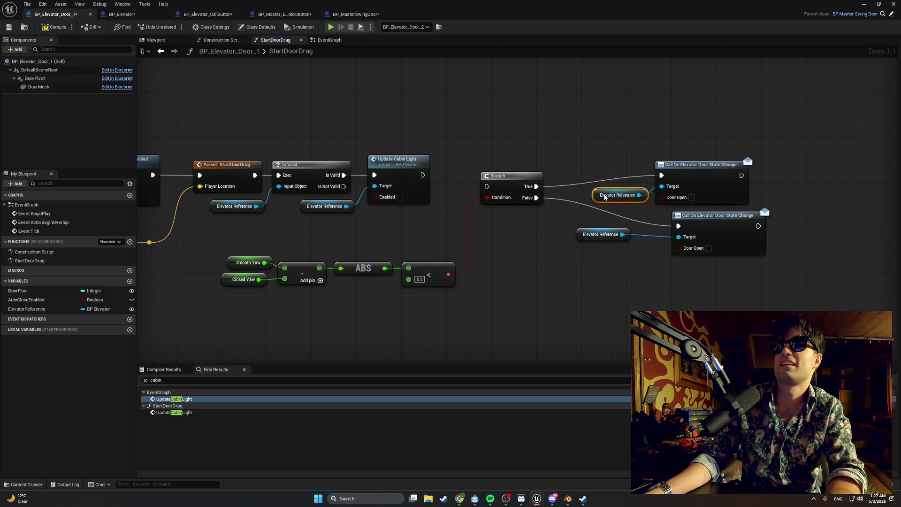
{"action": "left_click", "coordinate": [676, 179], "text": "shift"}
{"action": "mouse_move", "coordinate": [679, 175]}
{"action": "left_mouse_down"}
{"action": "mouse_move", "coordinate": [645, 158]}
{"action": "mouse_move", "coordinate": [691, 169]}
{"action": "left_mouse_up"}
{"action": "left_click_drag", "start_coordinate": [746, 272], "coordinate": [632, 218]}
{"action": "left_click", "coordinate": [662, 219]}
{"action": "mouse_move", "coordinate": [693, 219]}
{"action": "left_mouse_down"}
{"action": "mouse_move", "coordinate": [690, 207]}
{"action": "mouse_move", "coordinate": [700, 214]}
{"action": "left_mouse_up"}
{"action": "mouse_move", "coordinate": [578, 235]}
{"action": "left_mouse_down"}
{"action": "mouse_move", "coordinate": [606, 219]}
{"action": "mouse_move", "coordinate": [607, 229]}
{"action": "left_mouse_up"}
Run the Branch after Update Cabin Light and start a play test
{"action": "left_click_drag", "start_coordinate": [421, 175], "coordinate": [487, 186]}
{"action": "left_click_drag", "start_coordinate": [174, 123], "coordinate": [335, 123]}
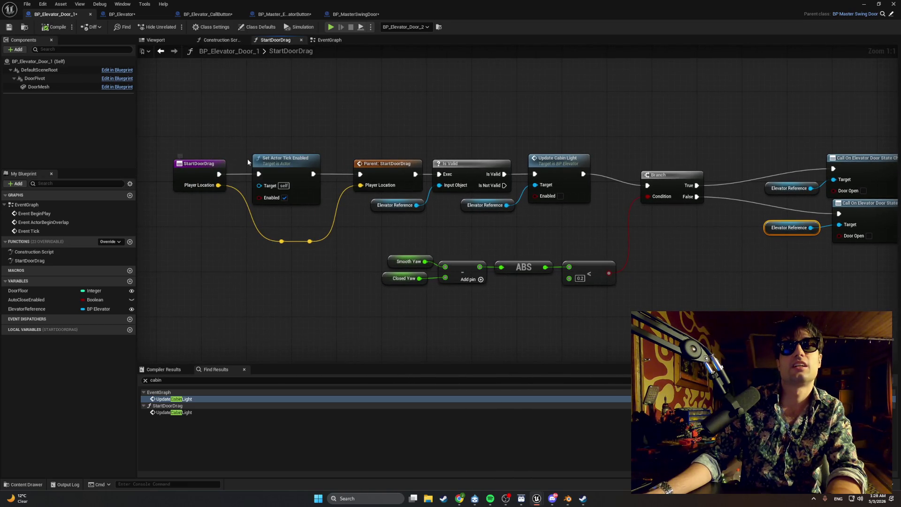
{"action": "left_click", "coordinate": [864, 4]}
{"action": "left_click", "coordinate": [174, 26]}
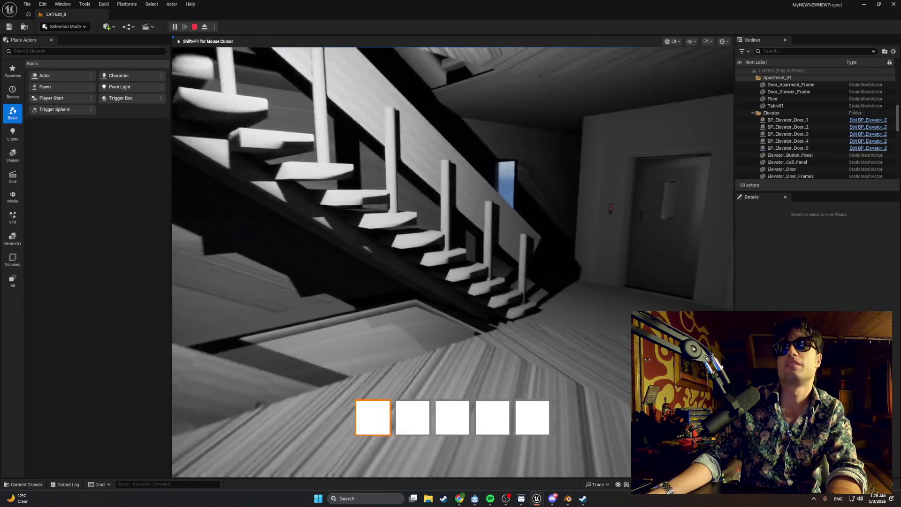
Stop the play test and bring up the BP_Elevator Blueprint
{"action": "key", "text": "Escape"}
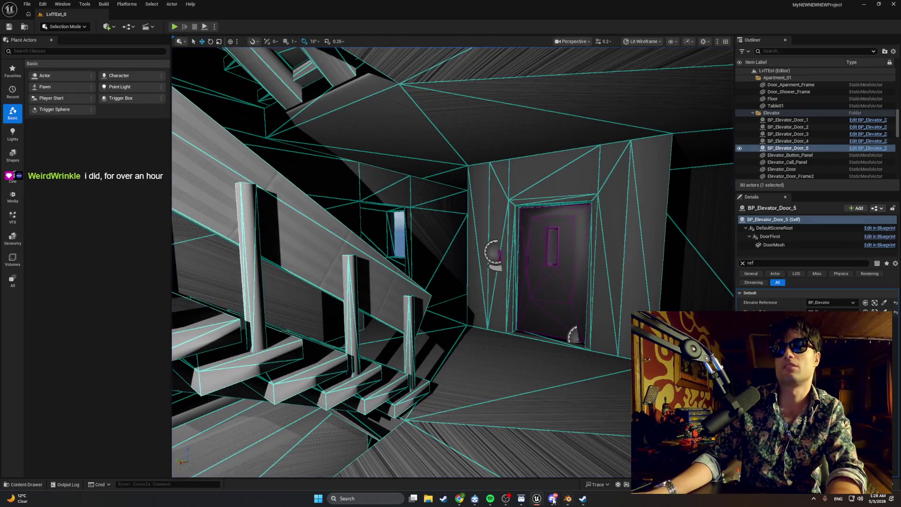
{"action": "mouse_move", "coordinate": [537, 498]}
{"action": "left_click", "coordinate": [560, 465]}
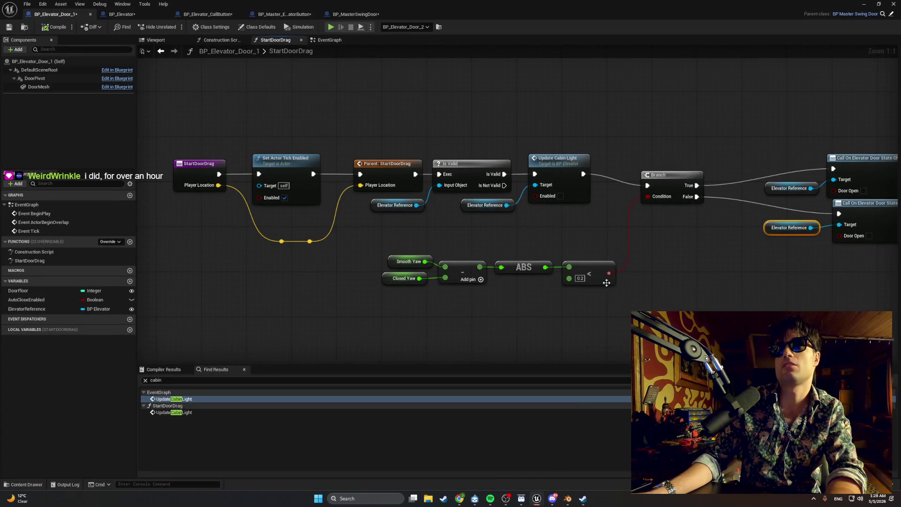
{"action": "left_click", "coordinate": [263, 17]}
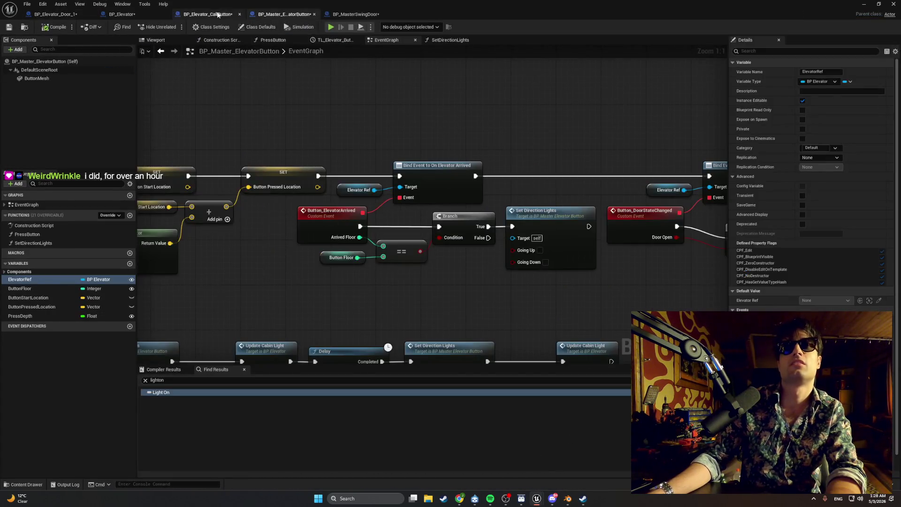
{"action": "left_click", "coordinate": [208, 14]}
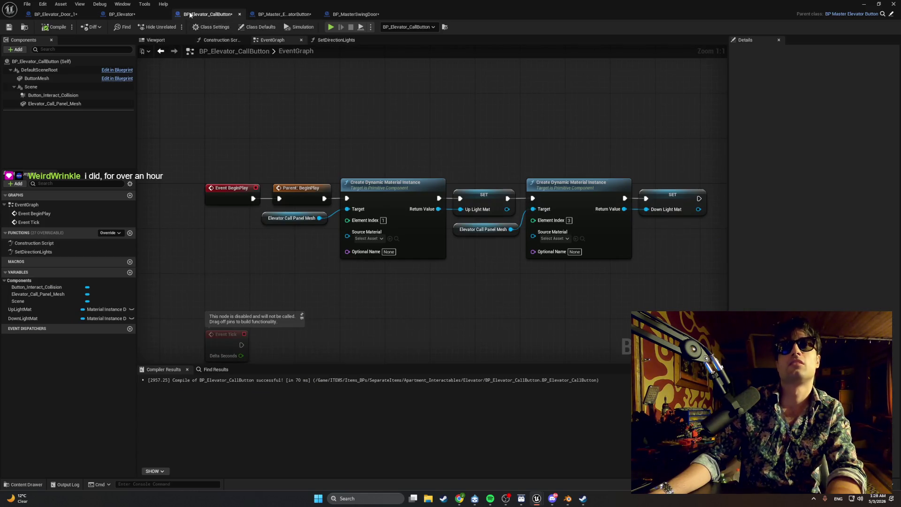
{"action": "left_click", "coordinate": [121, 14]}
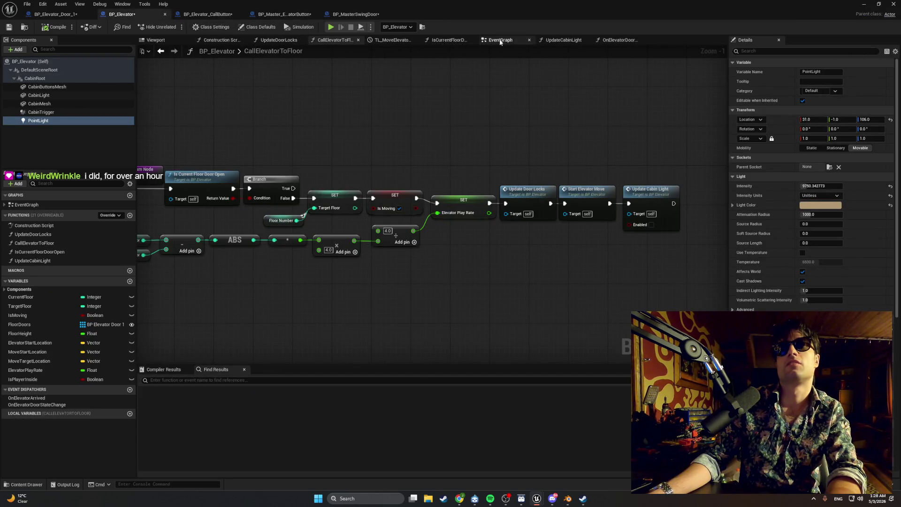
In UpdateCabinLight, delete the door-state-change call and wire Is Current Floor Door Open to Set Visibility
{"action": "left_click", "coordinate": [563, 40]}
{"action": "left_click", "coordinate": [432, 173]}
{"action": "key", "text": "Delete"}
{"action": "left_click_drag", "start_coordinate": [379, 206], "coordinate": [530, 206]}
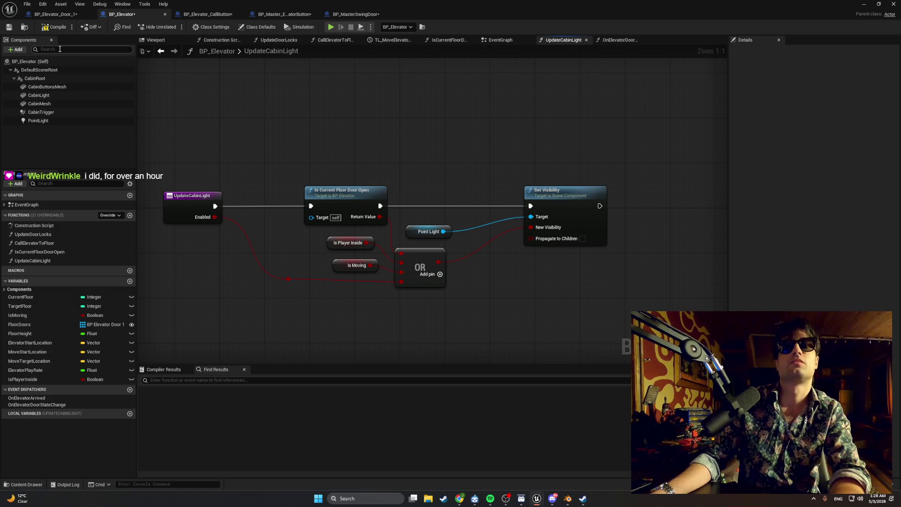
{"action": "left_click", "coordinate": [863, 4]}
Play-test walking to the call panel and pressing the elevator call button with E, then stop
{"action": "left_click", "coordinate": [175, 27]}
{"action": "key", "text": "w"}
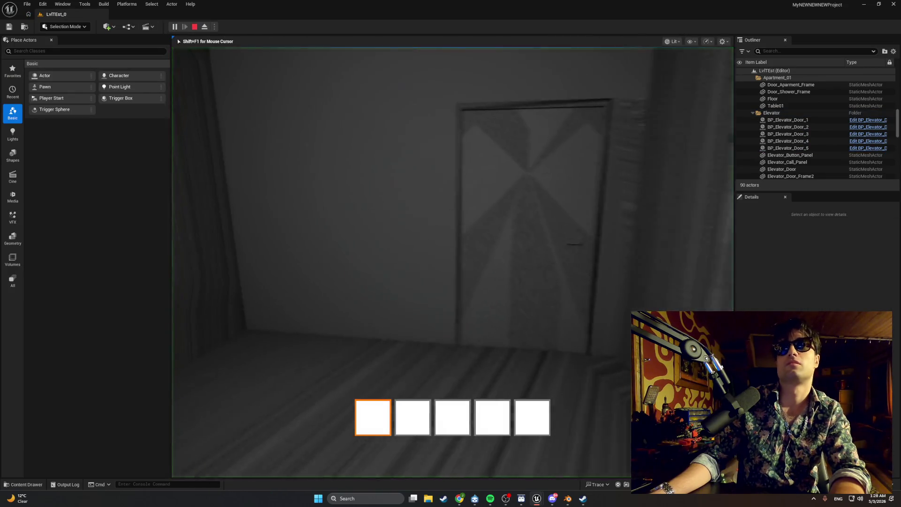
{"action": "key", "text": "w"}
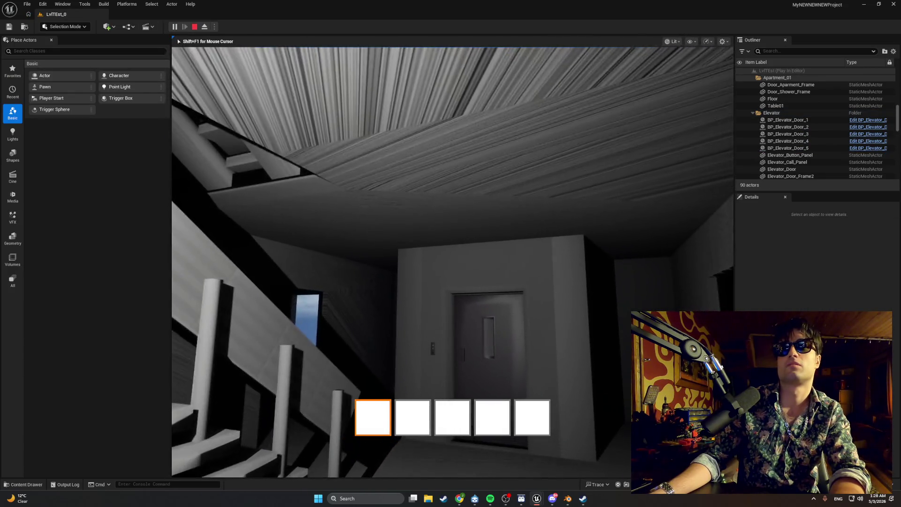
{"action": "key", "text": "e"}
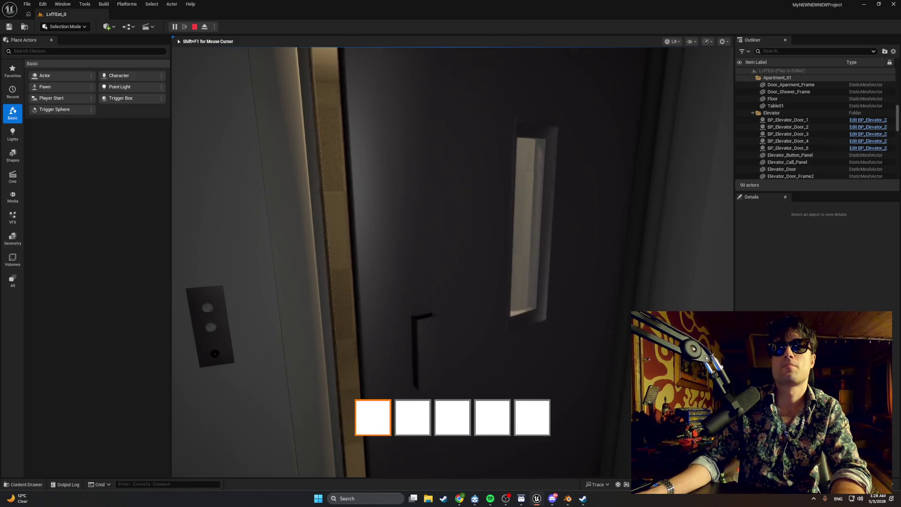
{"action": "key", "text": "shift+F1"}
{"action": "key", "text": "Escape"}
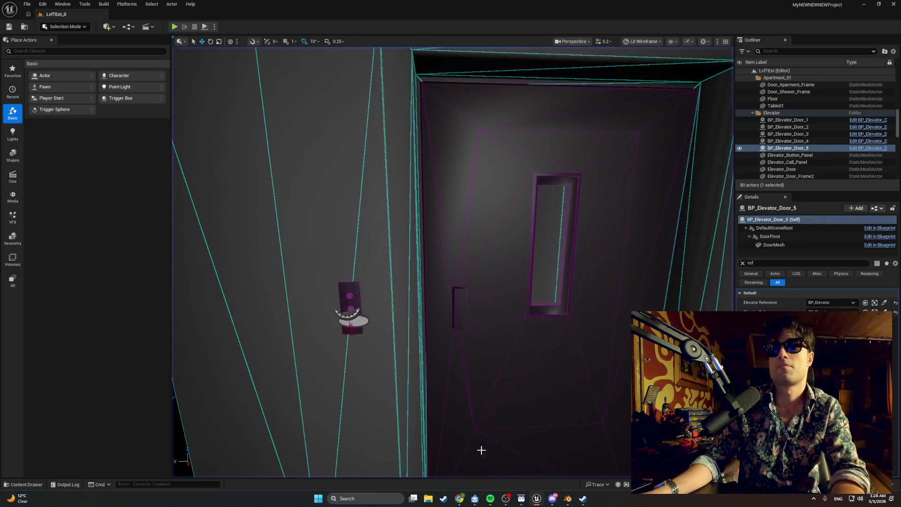
Restore the Blueprint editor from the taskbar, landing on the elevator button Blueprint
{"action": "mouse_move", "coordinate": [536, 498]}
{"action": "left_click", "coordinate": [565, 467]}
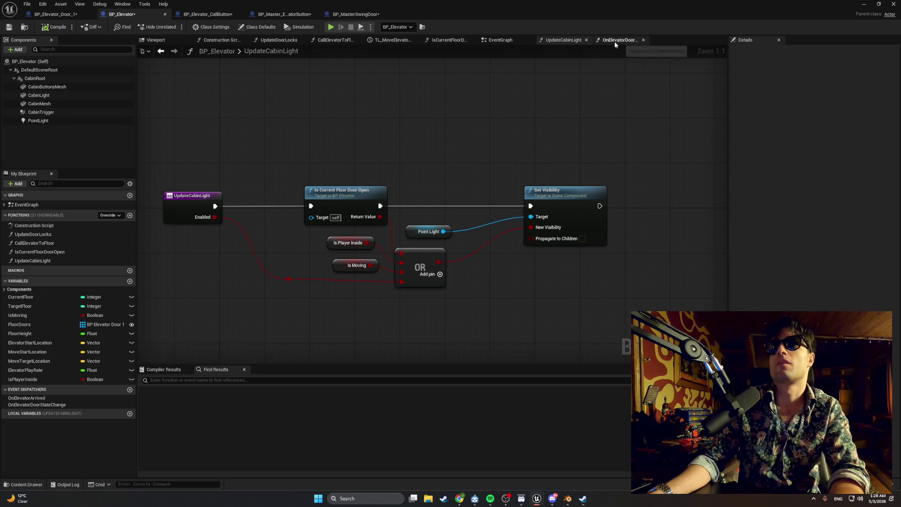
{"action": "left_click", "coordinate": [220, 14]}
Tick Door Open on StartDoorDrag's False-branch door-state call in BP_Elevator_Door_1, then play-test
{"action": "left_click", "coordinate": [256, 17]}
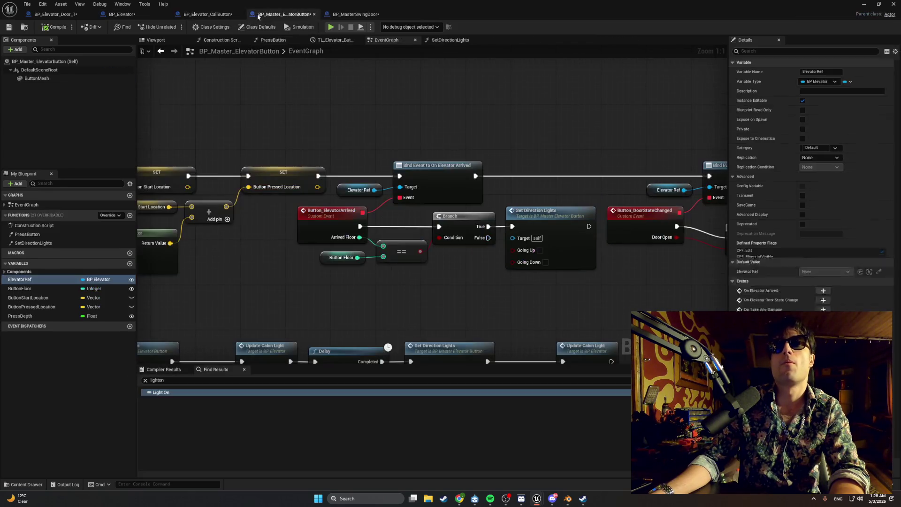
{"action": "left_click", "coordinate": [357, 14]}
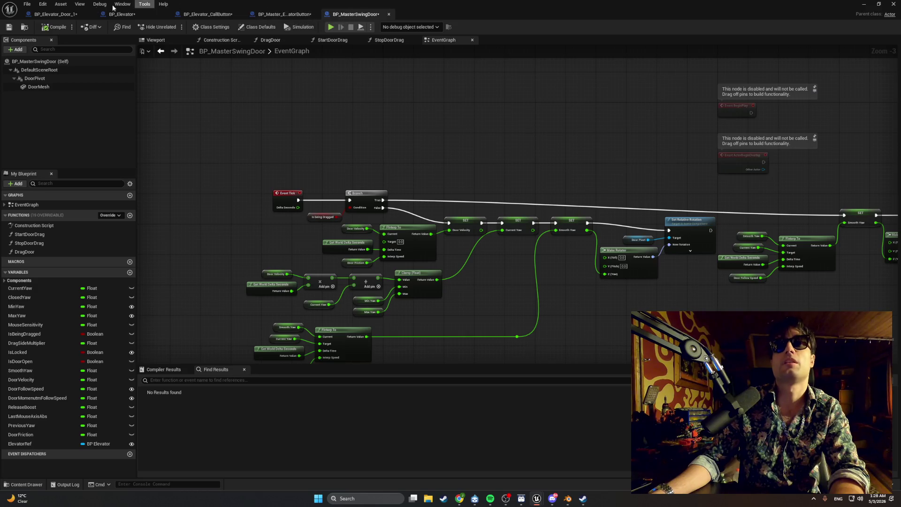
{"action": "left_click", "coordinate": [52, 14]}
{"action": "left_click_drag", "start_coordinate": [433, 108], "coordinate": [207, 104]}
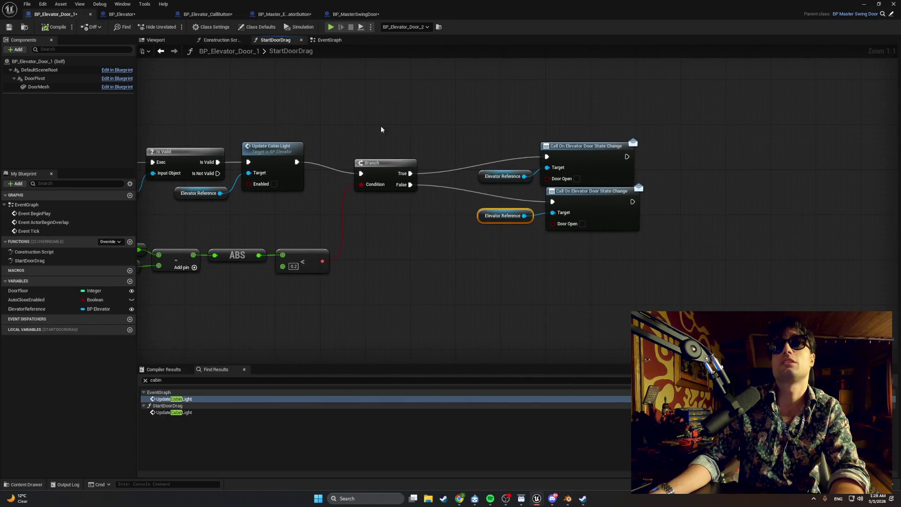
{"action": "left_click", "coordinate": [583, 224]}
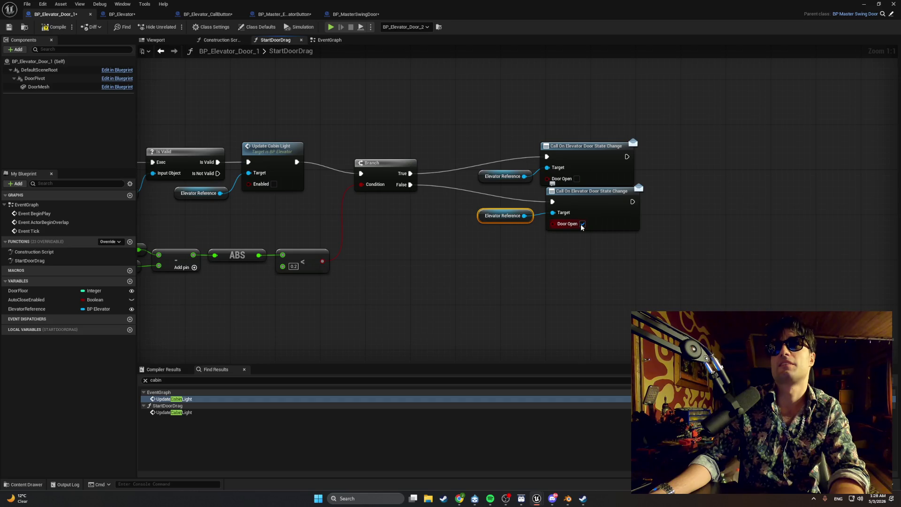
{"action": "left_click", "coordinate": [863, 4]}
{"action": "left_click", "coordinate": [173, 28]}
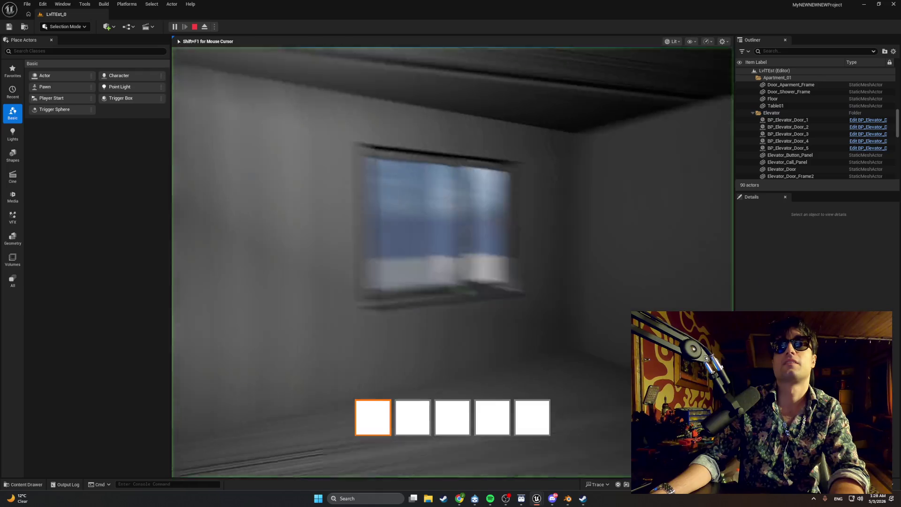
Run two short play tests walking toward the elevator, then restore the Elevator Door 1 Blueprint editor
{"action": "key", "text": "w"}
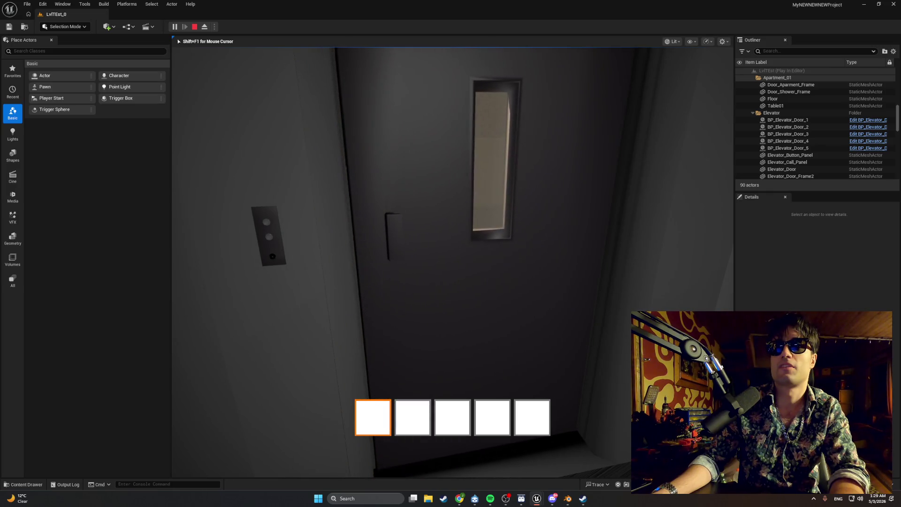
{"action": "key", "text": "Escape"}
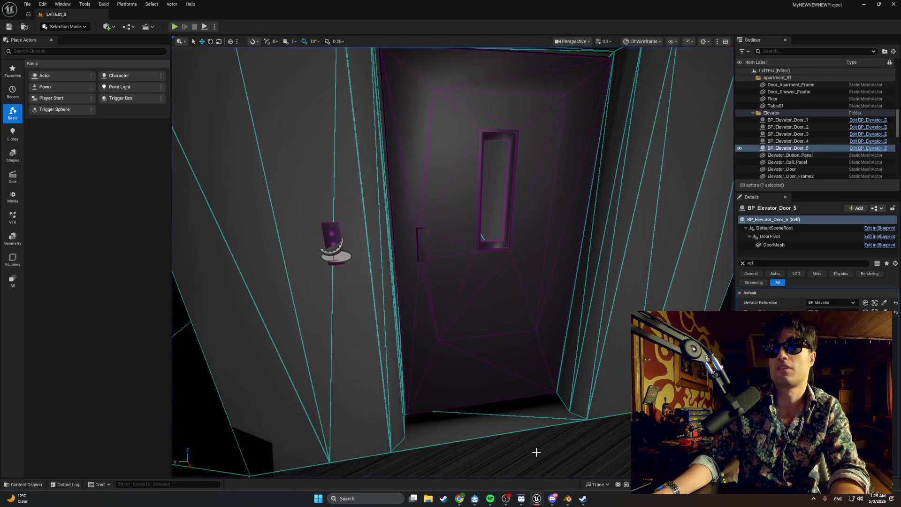
{"action": "key", "text": "alt+p"}
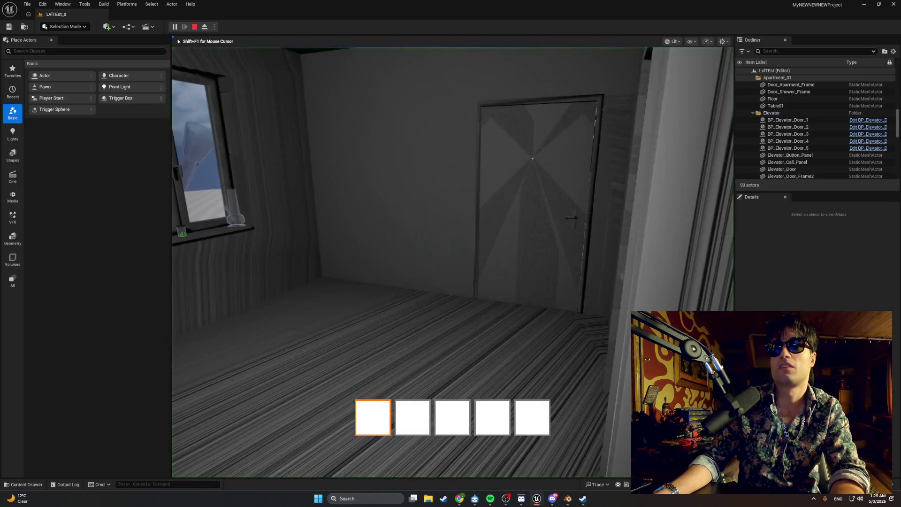
{"action": "key", "text": "Escape"}
{"action": "mouse_move", "coordinate": [537, 498]}
{"action": "left_click", "coordinate": [570, 471]}
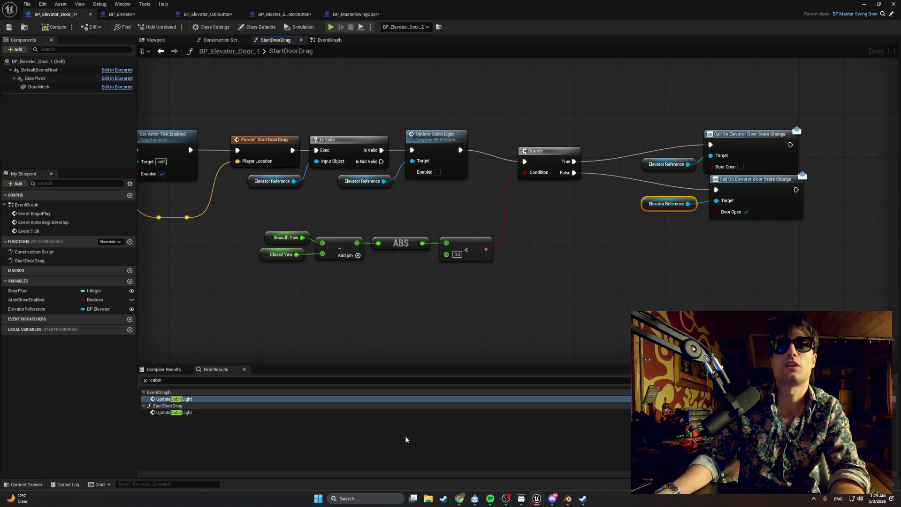
Move through the door's tabs to the EventGraph, pan to Event Tick and select the Current Yaw getter
{"action": "left_click", "coordinate": [221, 40]}
{"action": "left_click", "coordinate": [173, 37]}
{"action": "left_click", "coordinate": [276, 40]}
{"action": "left_click", "coordinate": [328, 40]}
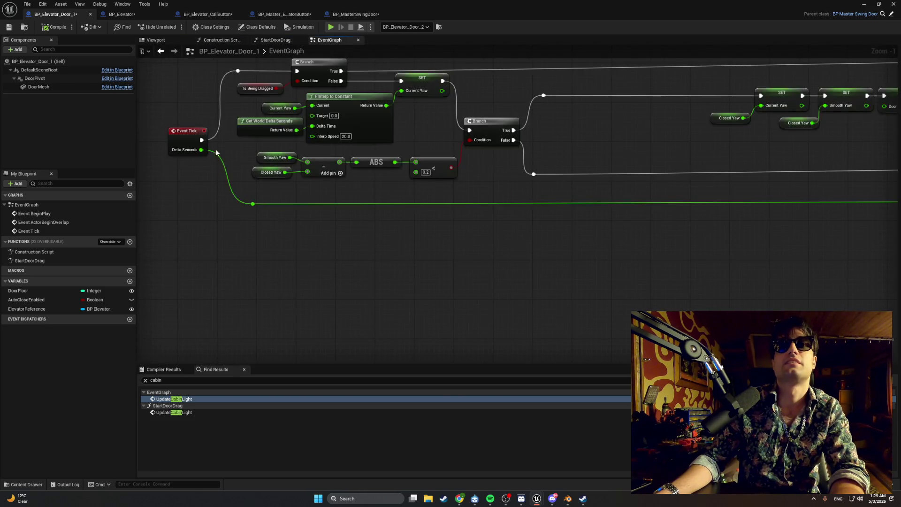
{"action": "mouse_move", "coordinate": [241, 167]}
{"action": "left_mouse_down"}
{"action": "mouse_move", "coordinate": [225, 229]}
{"action": "mouse_move", "coordinate": [230, 218]}
{"action": "left_mouse_up"}
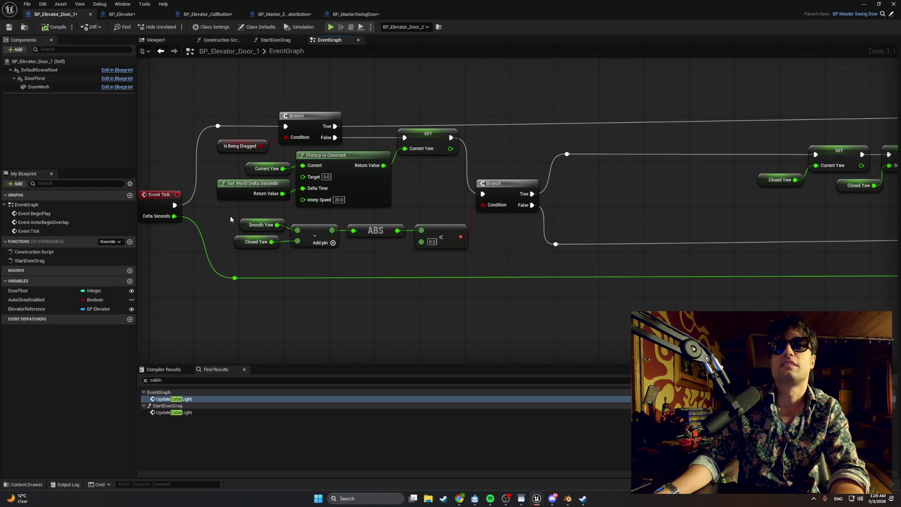
{"action": "left_click", "coordinate": [254, 171]}
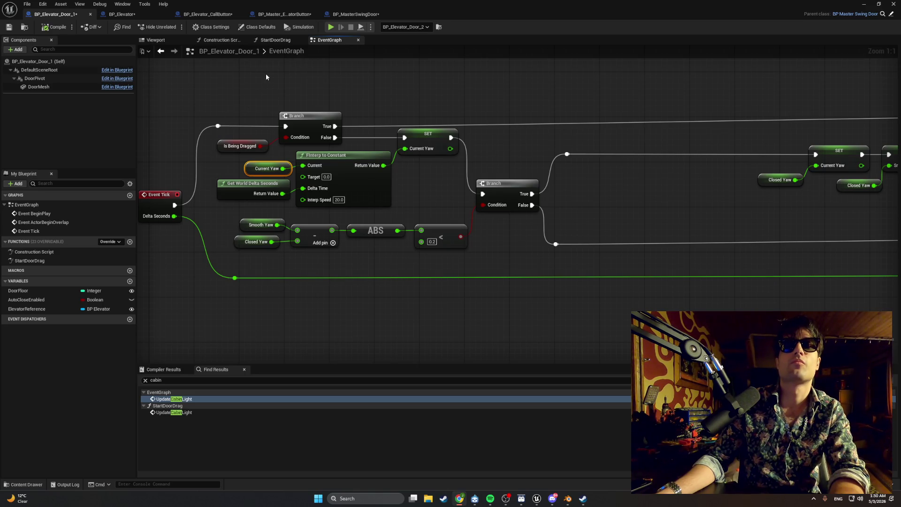
{"action": "left_click", "coordinate": [274, 44]}
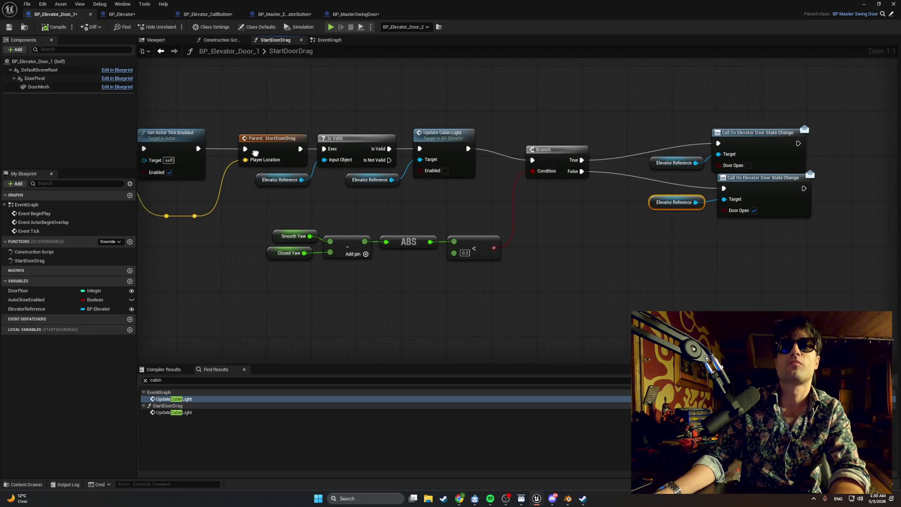
{"action": "key", "text": "alt+Tab"}
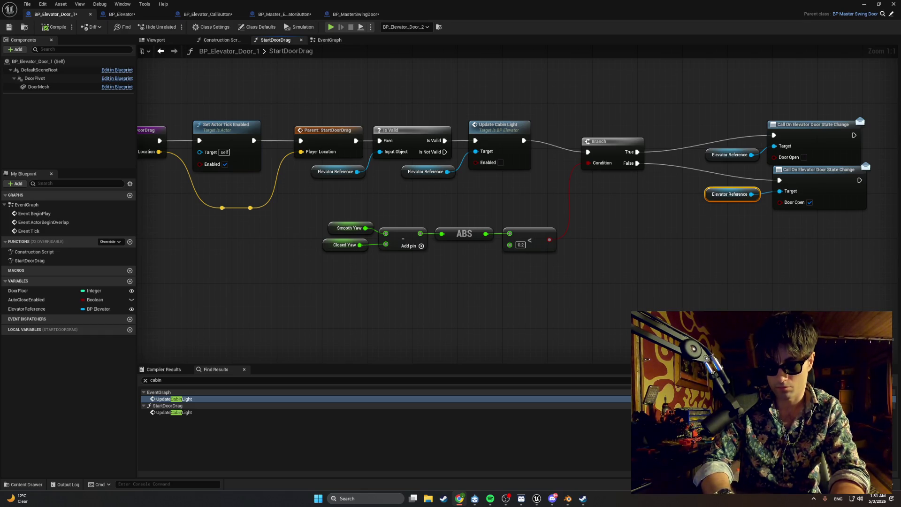
{"action": "left_click", "coordinate": [316, 41]}
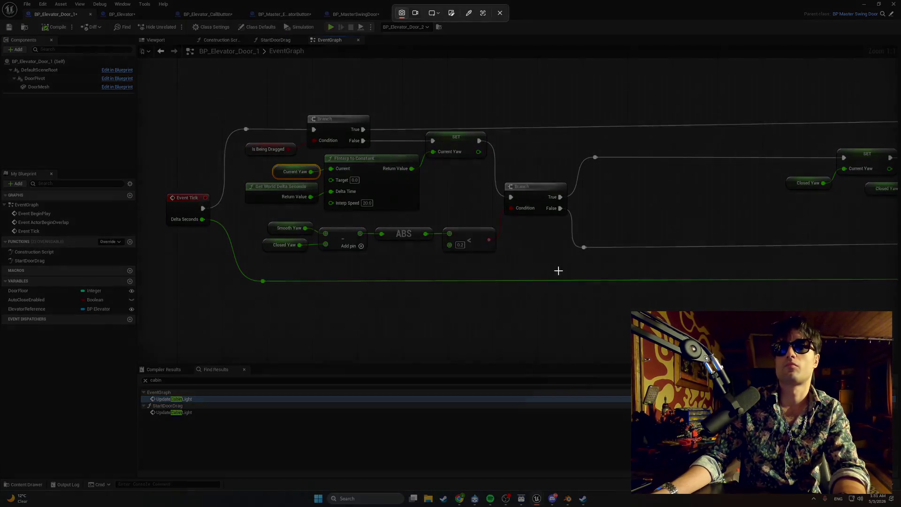
{"action": "mouse_move", "coordinate": [561, 275]}
{"action": "left_mouse_down"}
{"action": "mouse_move", "coordinate": [287, 116]}
{"action": "mouse_move", "coordinate": [255, 111]}
{"action": "left_mouse_up"}
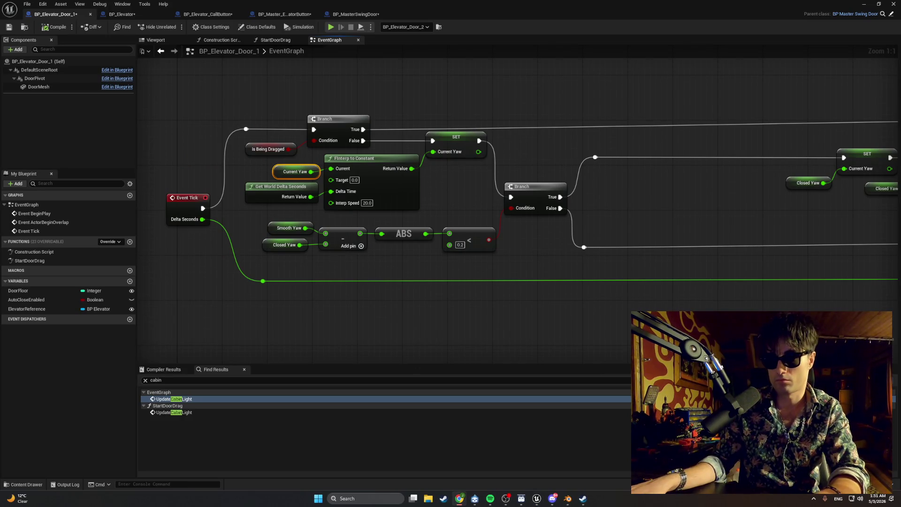
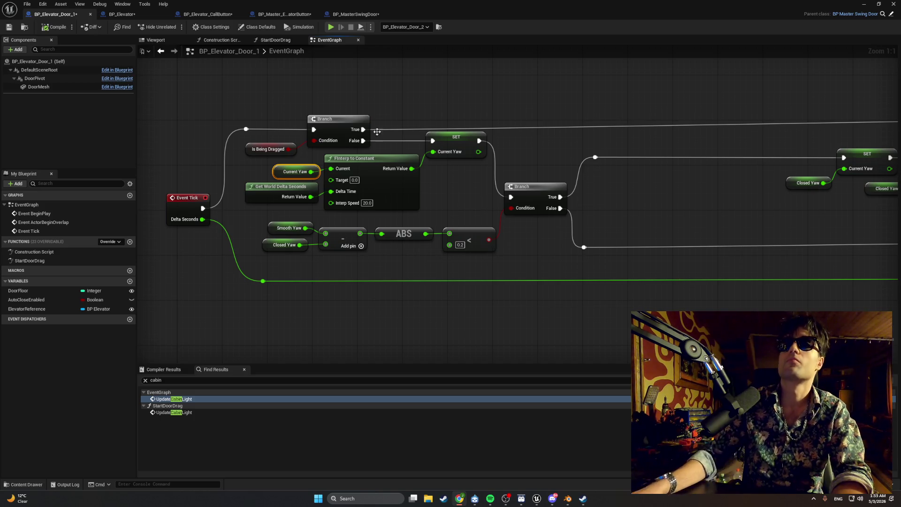
In StartDoorDrag, delete the Smooth Yaw, Closed Yaw, subtract and ABS nodes
{"action": "left_click", "coordinate": [265, 40]}
{"action": "left_click_drag", "start_coordinate": [466, 210], "coordinate": [392, 200]}
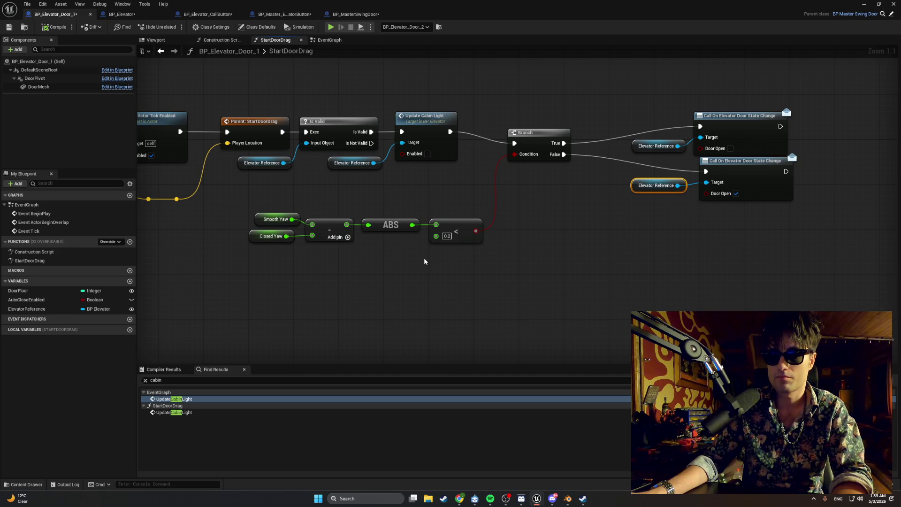
{"action": "mouse_move", "coordinate": [424, 258]}
{"action": "left_mouse_down"}
{"action": "mouse_move", "coordinate": [395, 238]}
{"action": "mouse_move", "coordinate": [278, 212]}
{"action": "left_mouse_up"}
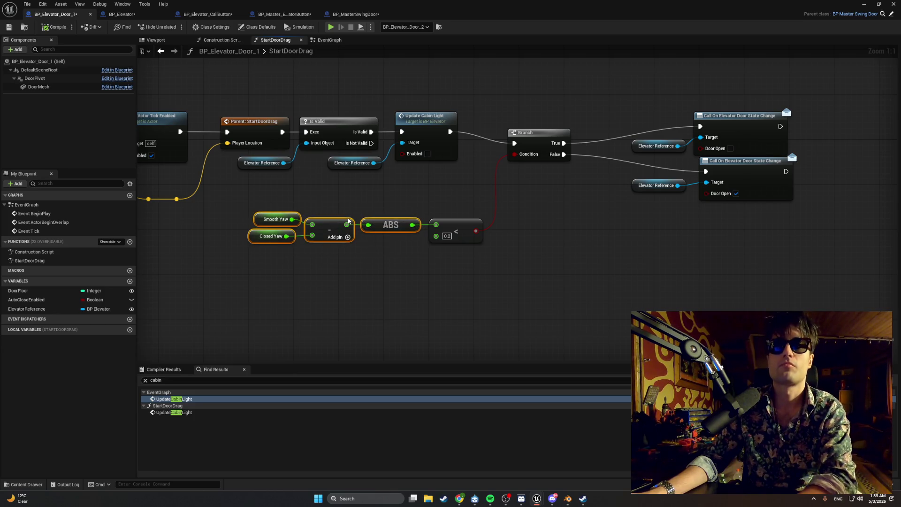
{"action": "key", "text": "Delete"}
Add a Get Current Yaw node and wire it into the less-than comparison
{"action": "right_click", "coordinate": [351, 214]}
{"action": "type", "text": "current yaw"}
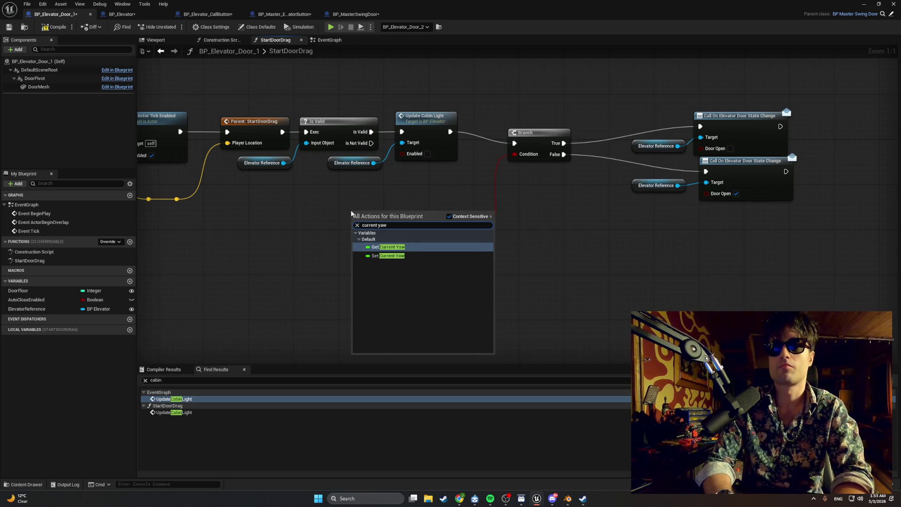
{"action": "key", "text": "Return"}
{"action": "left_click_drag", "start_coordinate": [388, 213], "coordinate": [437, 229]}
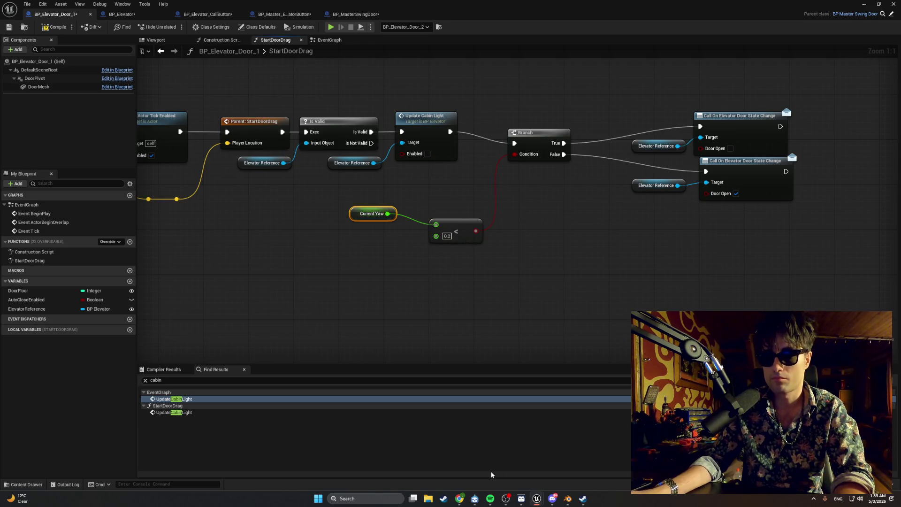
{"action": "left_click", "coordinate": [459, 229]}
Replace the less-than node with a Greater (>) node whose threshold is 1.0
{"action": "key", "text": "Delete"}
{"action": "right_click", "coordinate": [459, 228]}
{"action": "type", "text": "grea"}
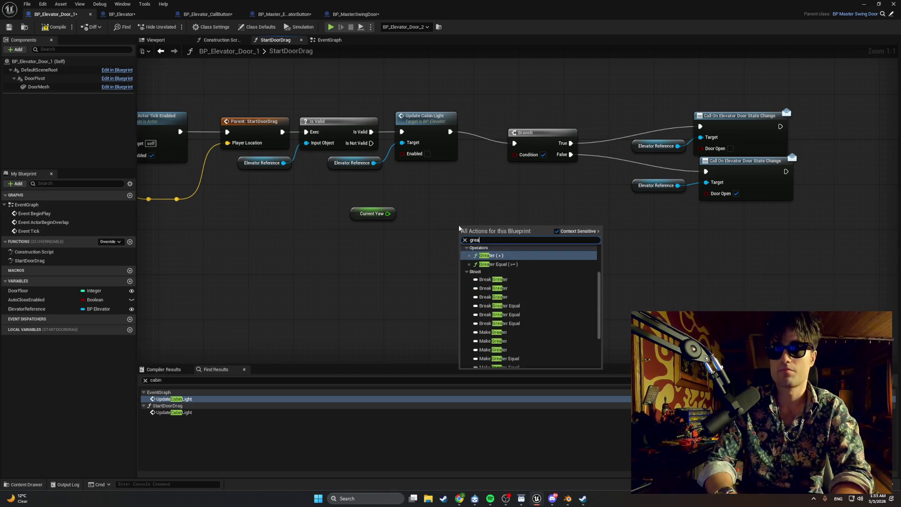
{"action": "type", "text": "ter"}
{"action": "key", "text": "Return"}
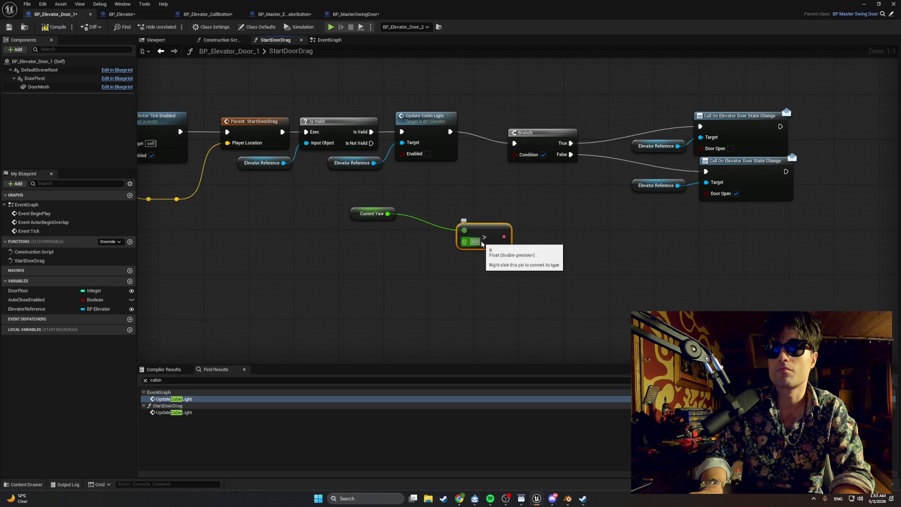
{"action": "type", "text": "1"}
{"action": "left_click", "coordinate": [497, 277]}
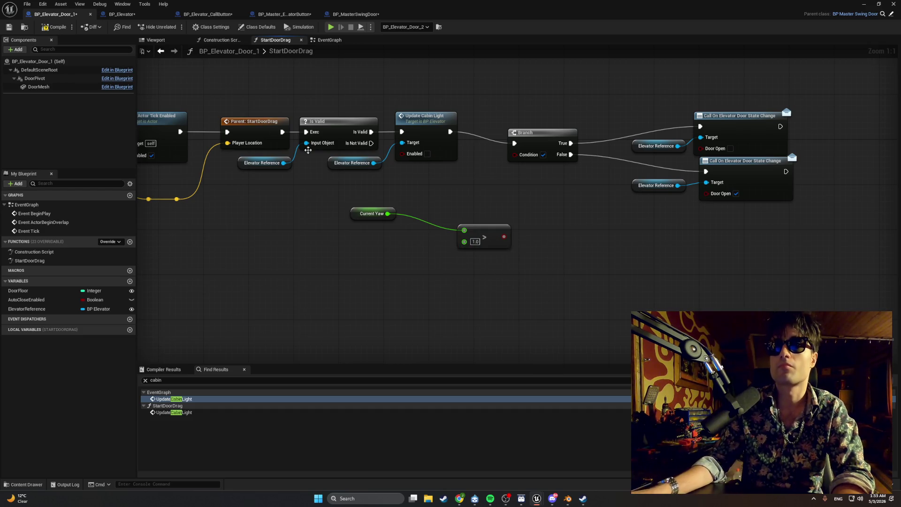
Connect the Greater result to the Branch Condition and move Current Yaw and Greater together
{"action": "left_click_drag", "start_coordinate": [512, 268], "coordinate": [387, 212]}
{"action": "mouse_move", "coordinate": [482, 235]}
{"action": "left_mouse_down"}
{"action": "mouse_move", "coordinate": [461, 219]}
{"action": "mouse_move", "coordinate": [501, 224]}
{"action": "mouse_move", "coordinate": [515, 154]}
{"action": "left_mouse_up"}
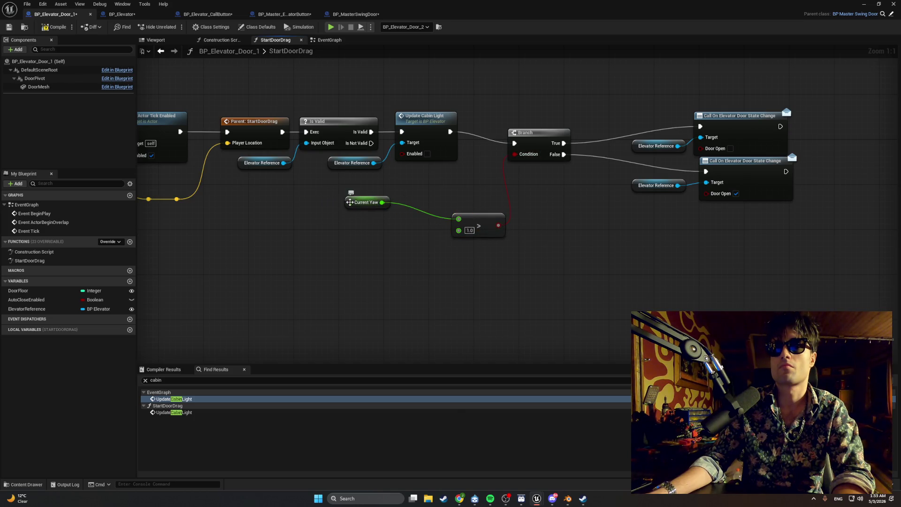
{"action": "left_click_drag", "start_coordinate": [357, 206], "coordinate": [401, 228]}
{"action": "left_click", "coordinate": [473, 220], "text": "ctrl"}
{"action": "mouse_move", "coordinate": [474, 221]}
{"action": "left_mouse_down"}
{"action": "mouse_move", "coordinate": [532, 204]}
{"action": "mouse_move", "coordinate": [531, 191]}
{"action": "left_mouse_up"}
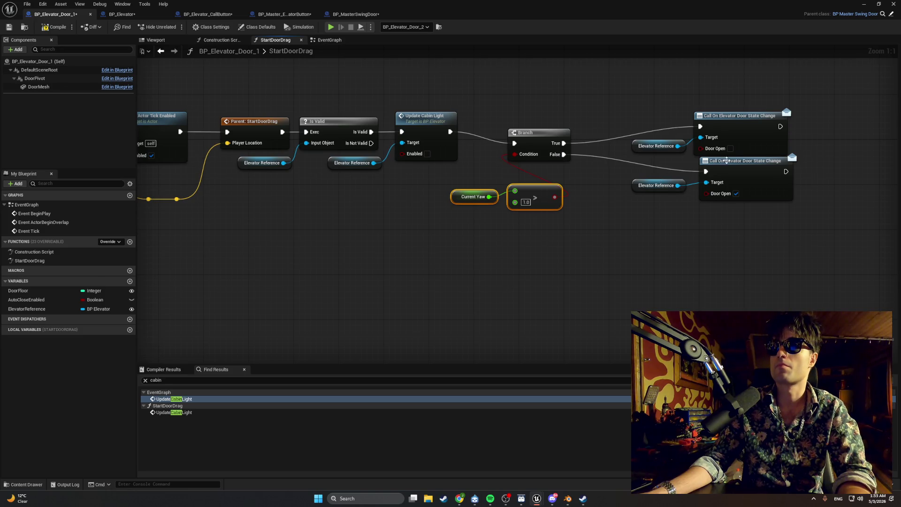
Toggle Door Open on the top door-state call on and back off
{"action": "left_click", "coordinate": [731, 149]}
{"action": "left_click", "coordinate": [730, 148]}
{"action": "mouse_move", "coordinate": [806, 256]}
{"action": "left_mouse_down"}
{"action": "mouse_move", "coordinate": [511, 84]}
{"action": "mouse_move", "coordinate": [451, 90]}
{"action": "left_mouse_up"}
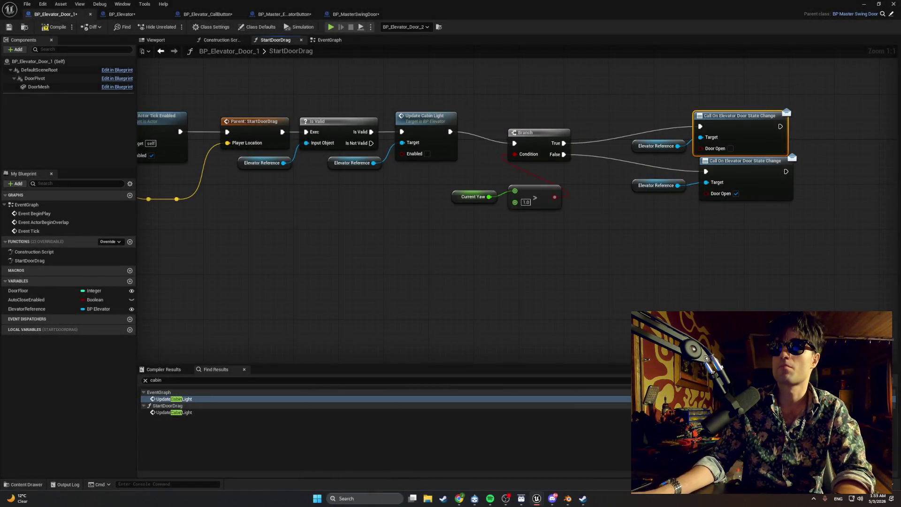
{"action": "key", "text": "alt+Tab"}
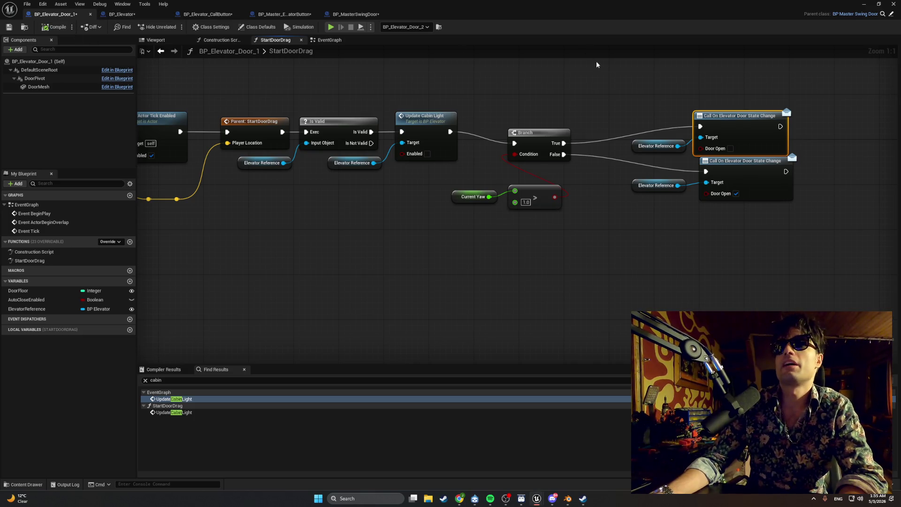
{"action": "left_click", "coordinate": [895, 4]}
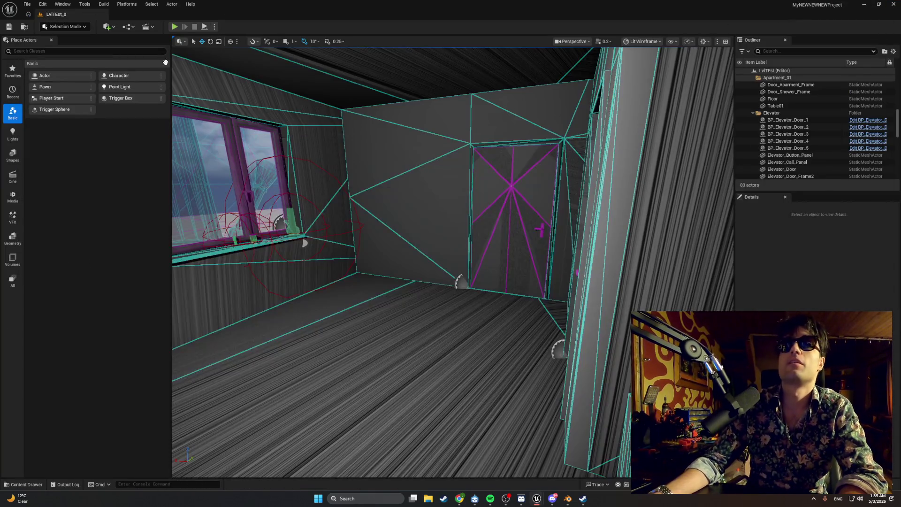
{"action": "left_click", "coordinate": [175, 27]}
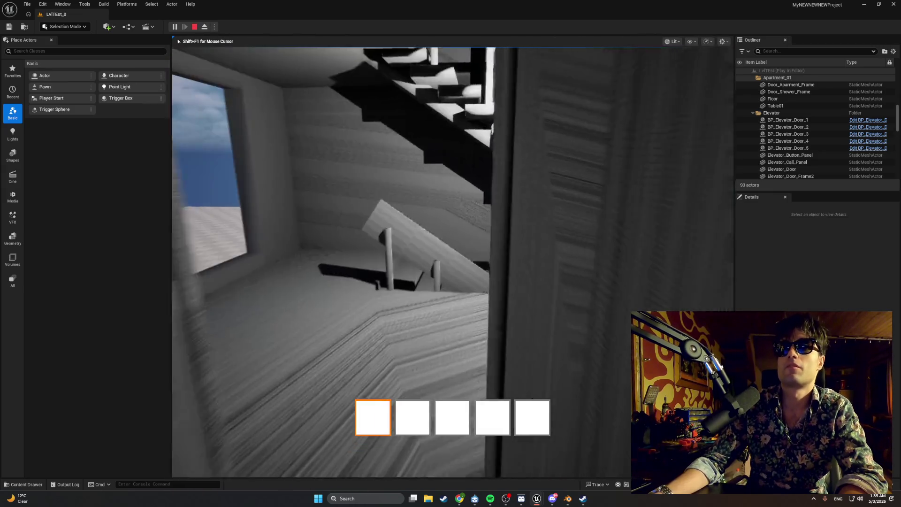
{"action": "key", "text": "w"}
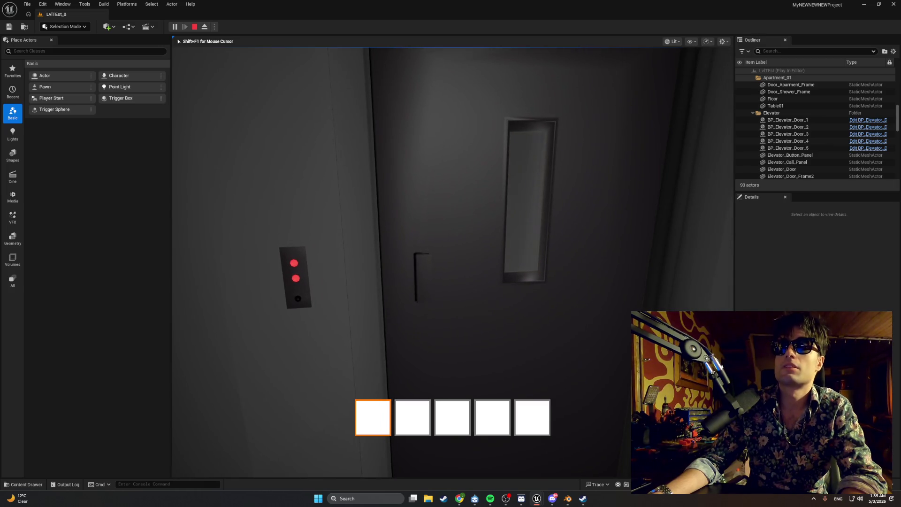
{"action": "key", "text": "shift+F1"}
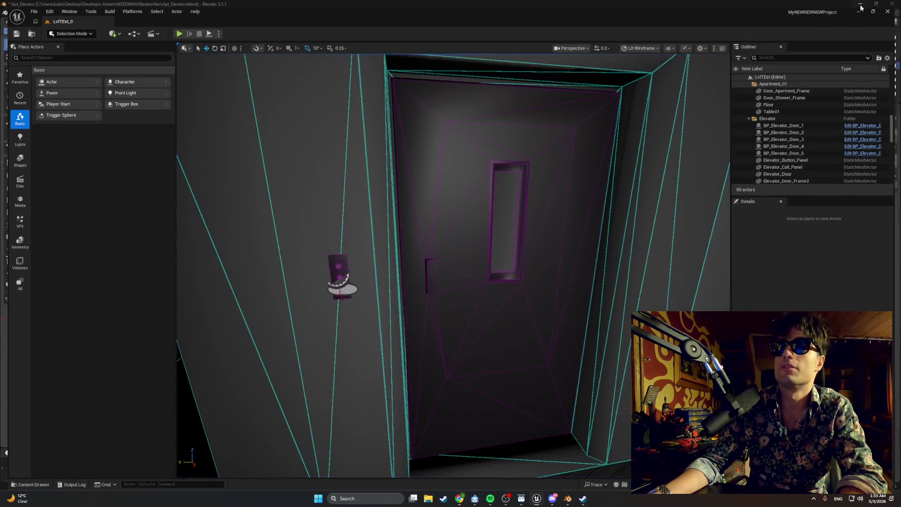
{"action": "key", "text": "alt+Tab"}
{"action": "left_click", "coordinate": [536, 498]}
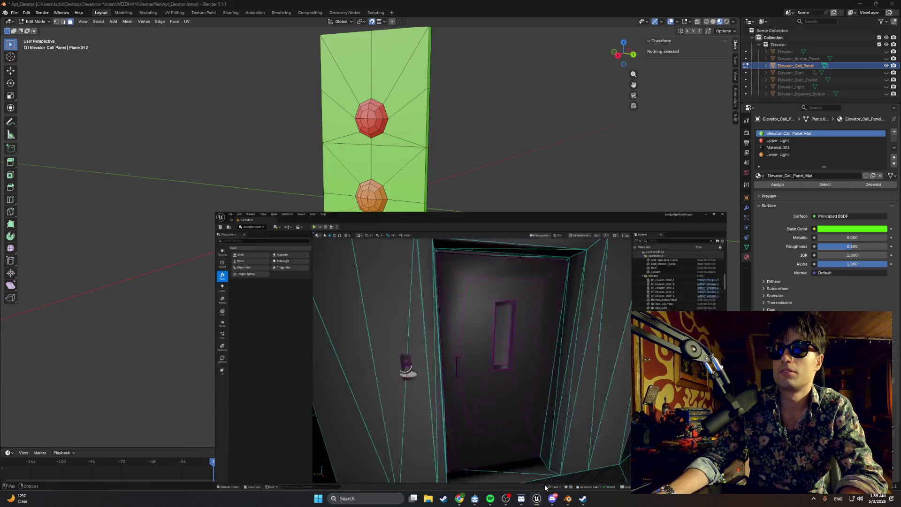
{"action": "mouse_move", "coordinate": [505, 501]}
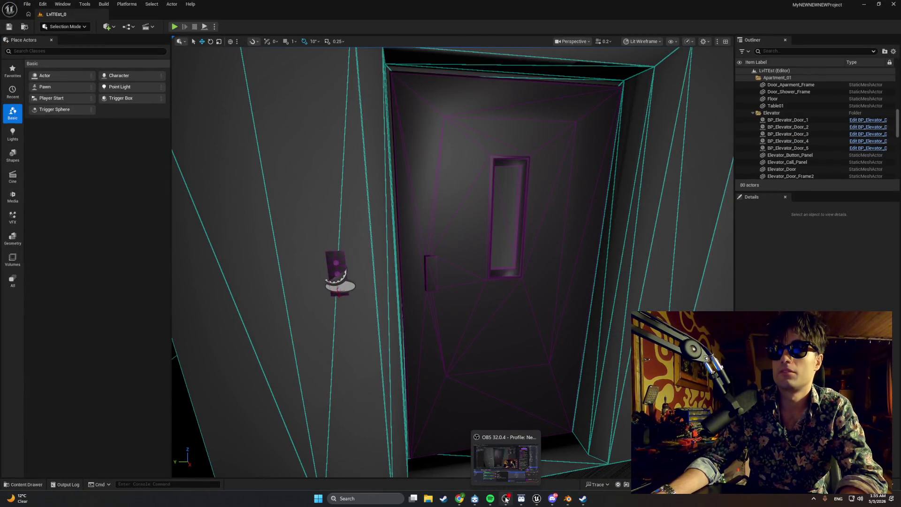
{"action": "mouse_move", "coordinate": [535, 500]}
{"action": "left_click", "coordinate": [547, 479]}
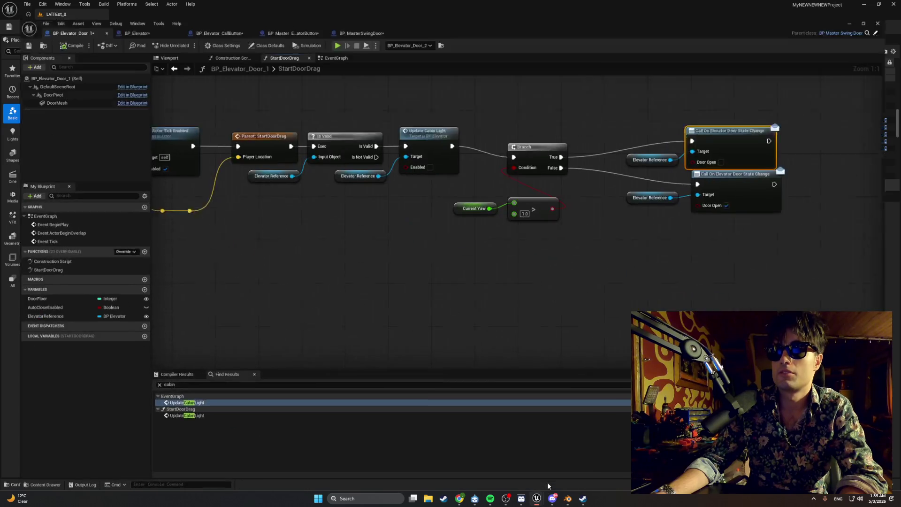
Move the top door-state call and its Elevator Reference up, and nudge the Greater node lower
{"action": "left_click_drag", "start_coordinate": [610, 271], "coordinate": [550, 285]}
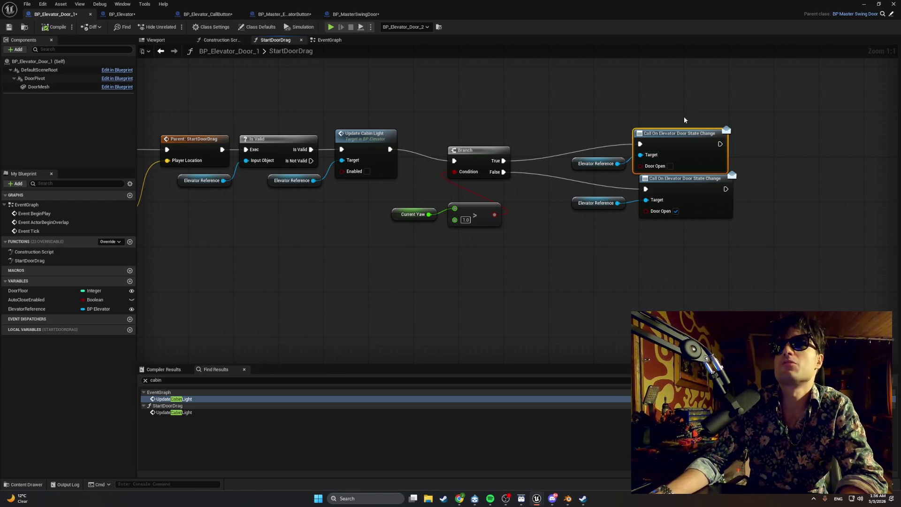
{"action": "left_click", "coordinate": [596, 164], "text": "ctrl"}
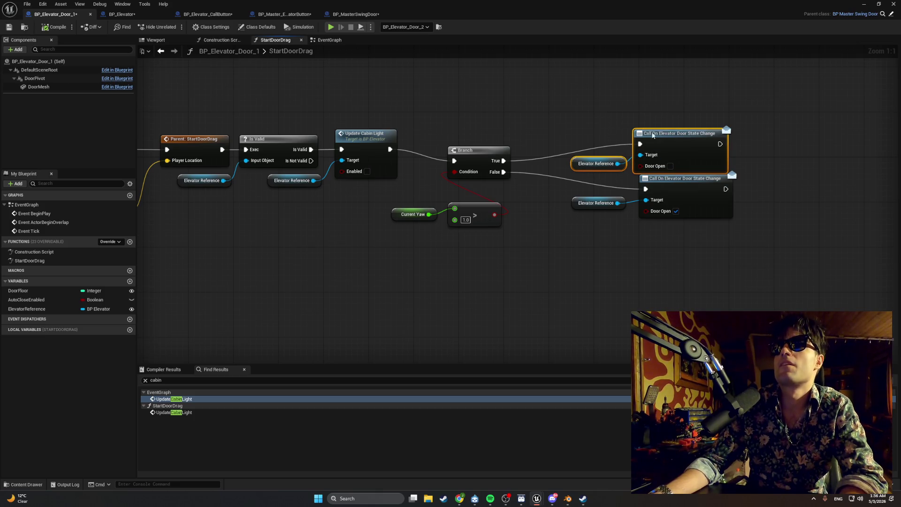
{"action": "left_click_drag", "start_coordinate": [596, 164], "coordinate": [601, 147]}
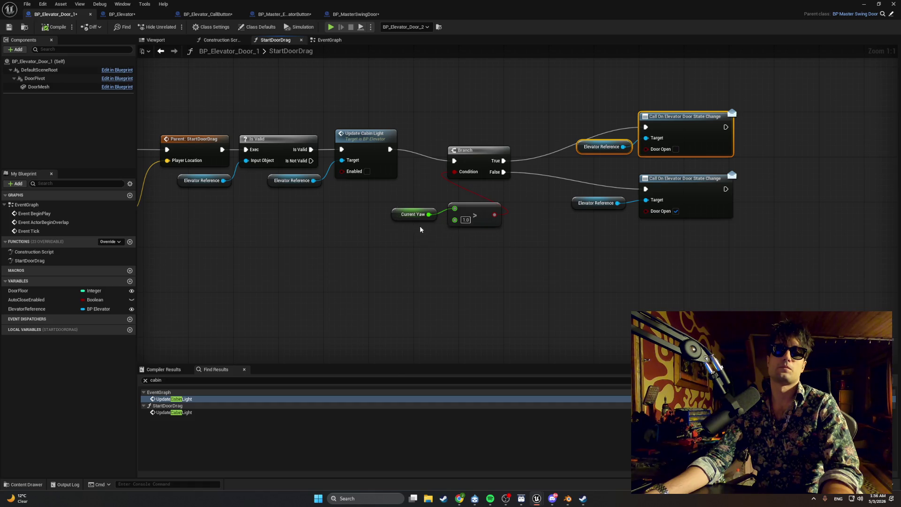
{"action": "mouse_move", "coordinate": [475, 206]}
{"action": "left_mouse_down"}
{"action": "mouse_move", "coordinate": [421, 211]}
{"action": "mouse_move", "coordinate": [475, 213]}
{"action": "left_mouse_up"}
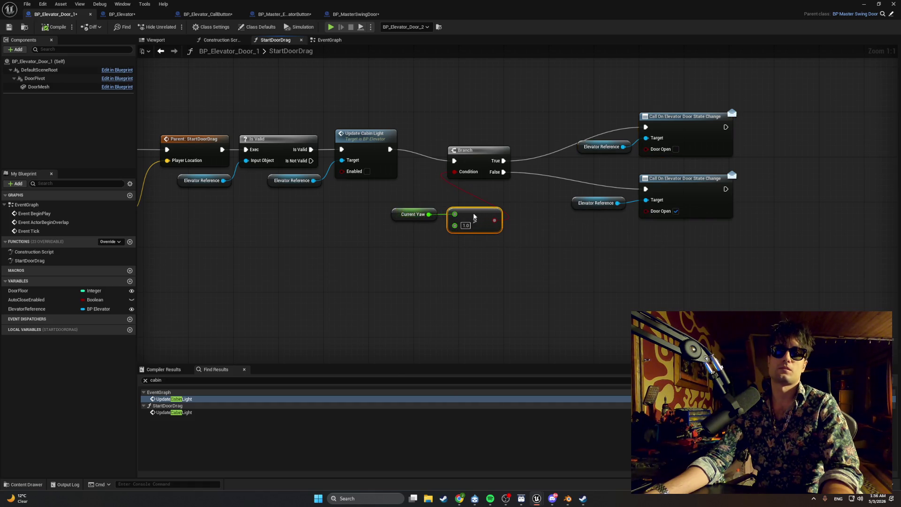
Reroute the Current Yaw connection into the Greater node, then box-select the branch nodes
{"action": "left_click", "coordinate": [413, 214]}
{"action": "left_click", "coordinate": [473, 225], "text": "ctrl"}
{"action": "left_click_drag", "start_coordinate": [454, 214], "coordinate": [426, 207]}
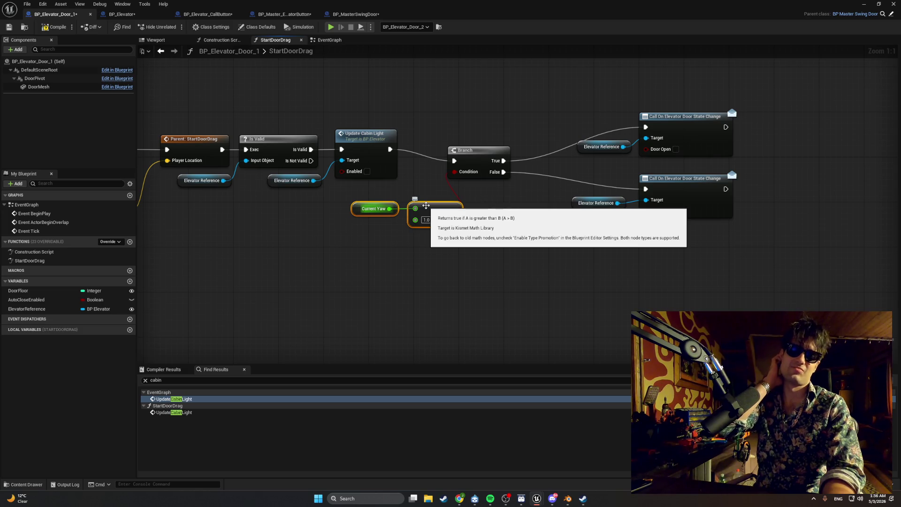
{"action": "left_click_drag", "start_coordinate": [297, 251], "coordinate": [544, 246]}
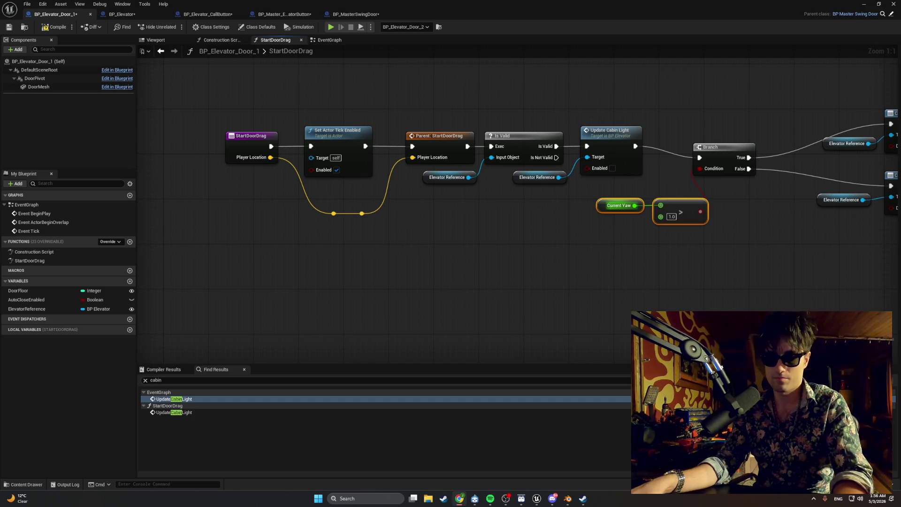
{"action": "left_click_drag", "start_coordinate": [633, 268], "coordinate": [432, 291]}
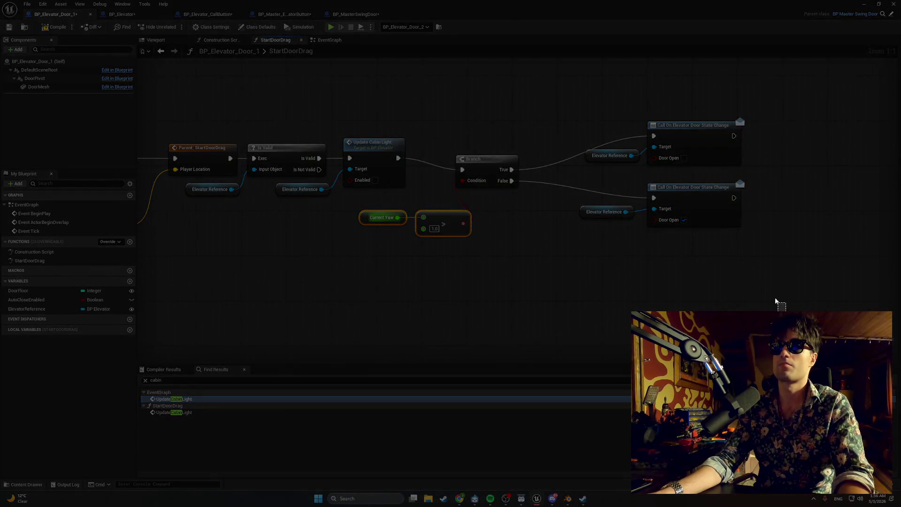
{"action": "mouse_move", "coordinate": [786, 321]}
{"action": "left_mouse_down"}
{"action": "mouse_move", "coordinate": [373, 111]}
{"action": "mouse_move", "coordinate": [374, 143]}
{"action": "left_mouse_up"}
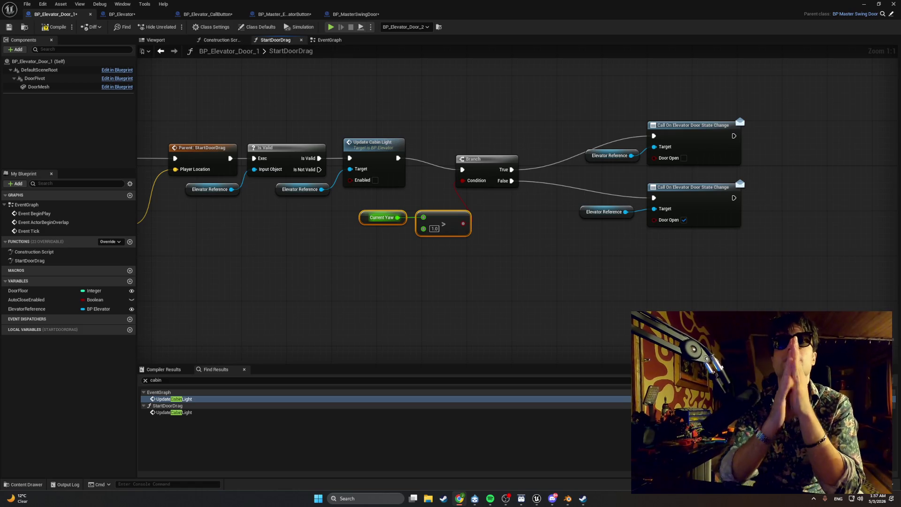
Compile the door blueprint, view BP_Master_ElevatorButton's PressButton graph, then return to BP_Elevator_Door_1
{"action": "left_click", "coordinate": [55, 30]}
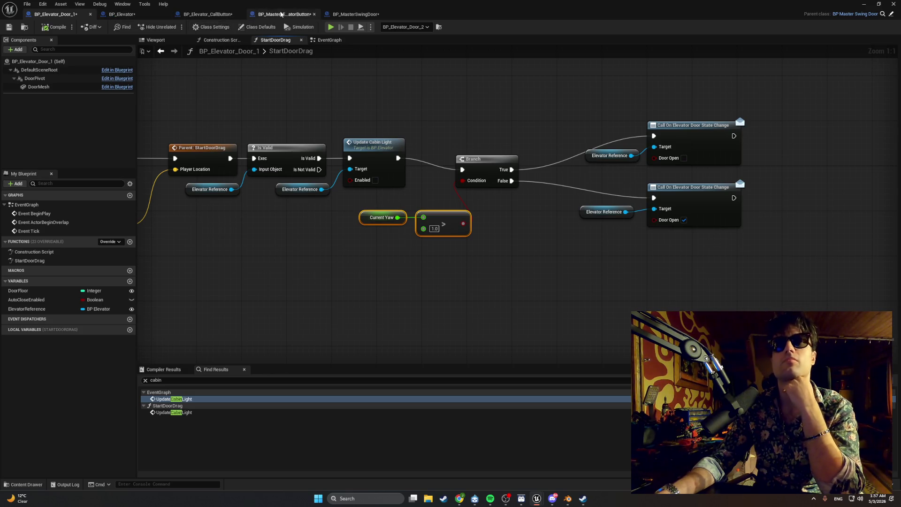
{"action": "left_click", "coordinate": [349, 14]}
{"action": "left_click", "coordinate": [286, 15]}
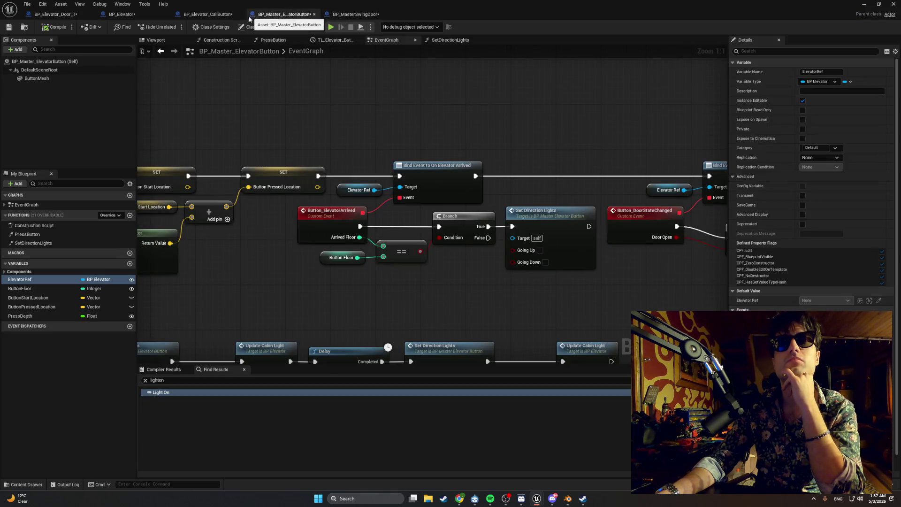
{"action": "left_click", "coordinate": [284, 41]}
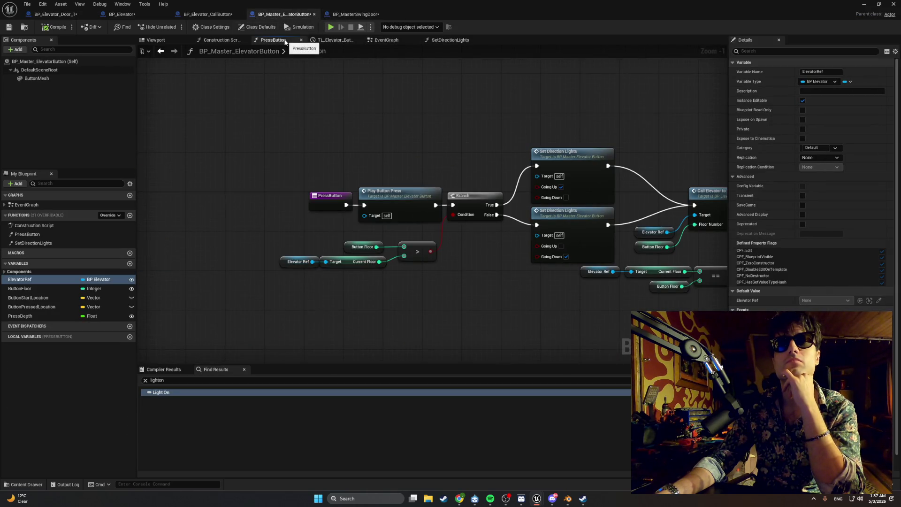
{"action": "left_click", "coordinate": [53, 15]}
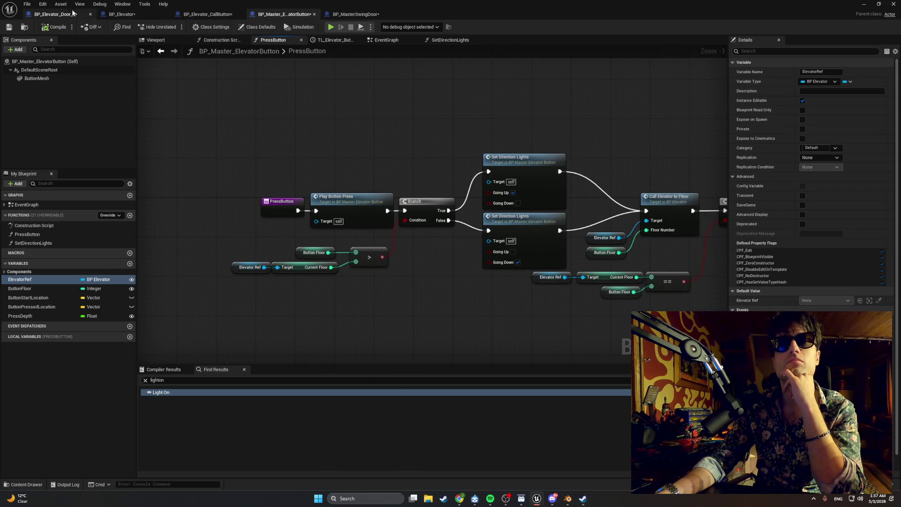
{"action": "left_click", "coordinate": [488, 499]}
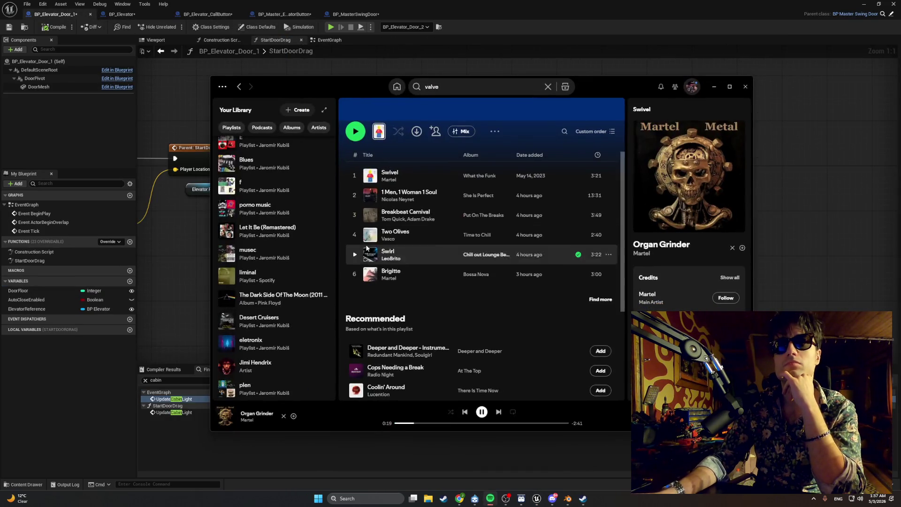
Change the Spotify track, minimise the player, and show the door mesh in the viewport
{"action": "left_click", "coordinate": [355, 196]}
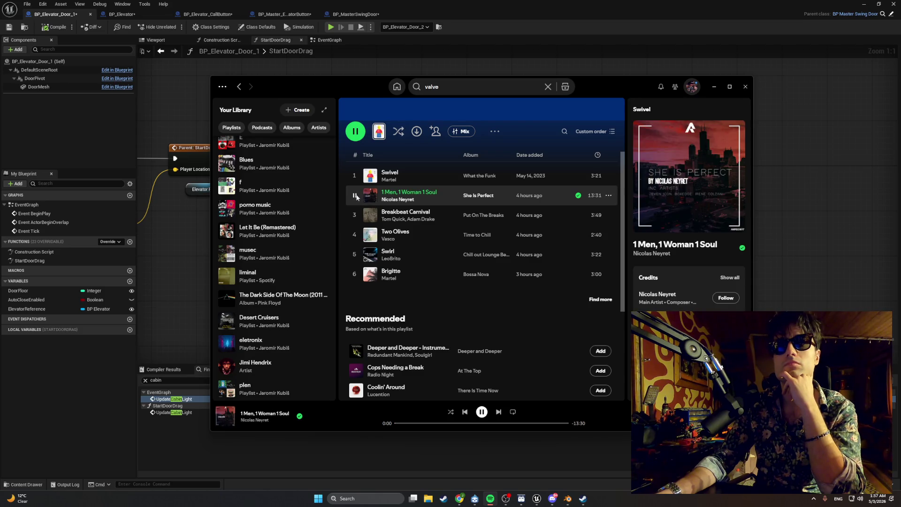
{"action": "left_click", "coordinate": [356, 276]}
{"action": "left_click", "coordinate": [353, 197]}
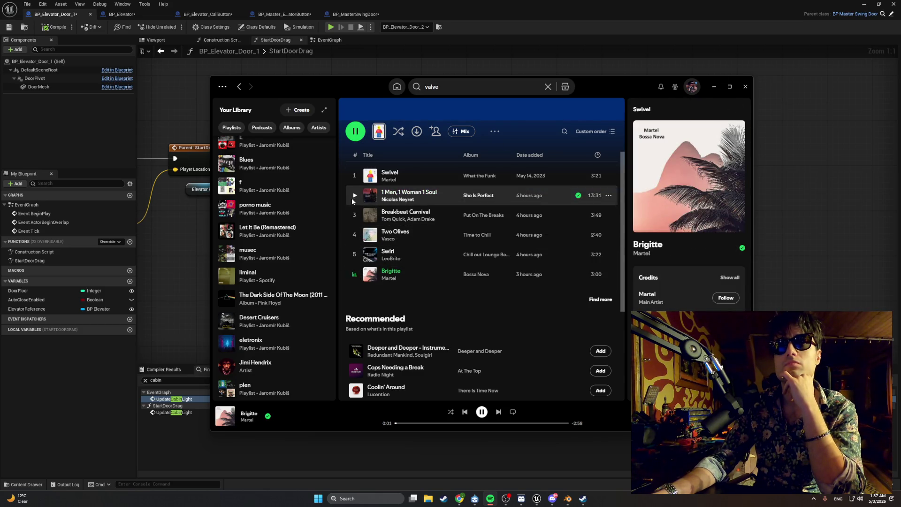
{"action": "left_click", "coordinate": [714, 86]}
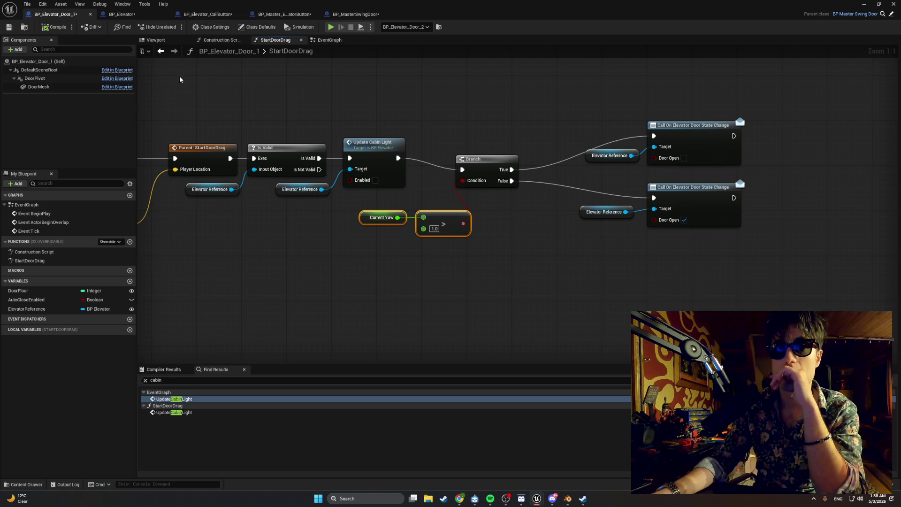
{"action": "left_click", "coordinate": [156, 40]}
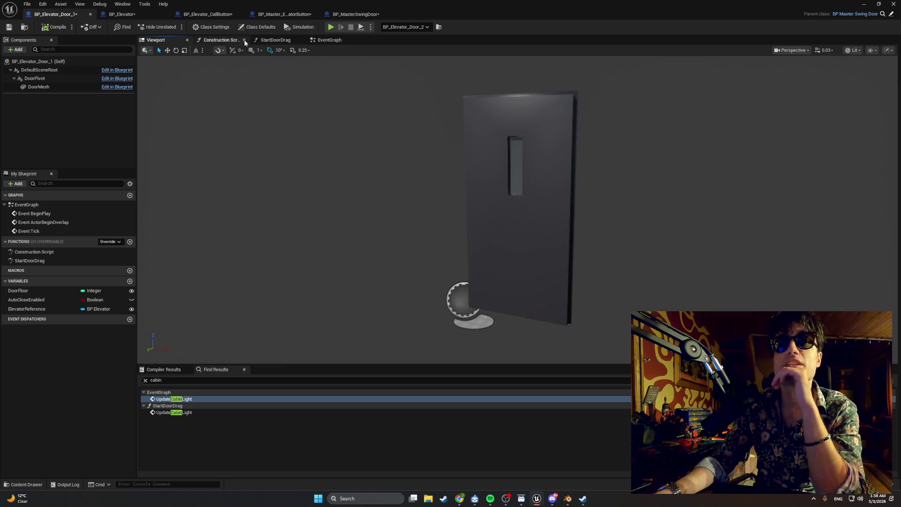
Review the door's EventGraph, then frame BP_Elevator's BeginPlay and StartElevatorMove chains
{"action": "left_click", "coordinate": [329, 41]}
{"action": "left_click_drag", "start_coordinate": [298, 77], "coordinate": [325, 80]}
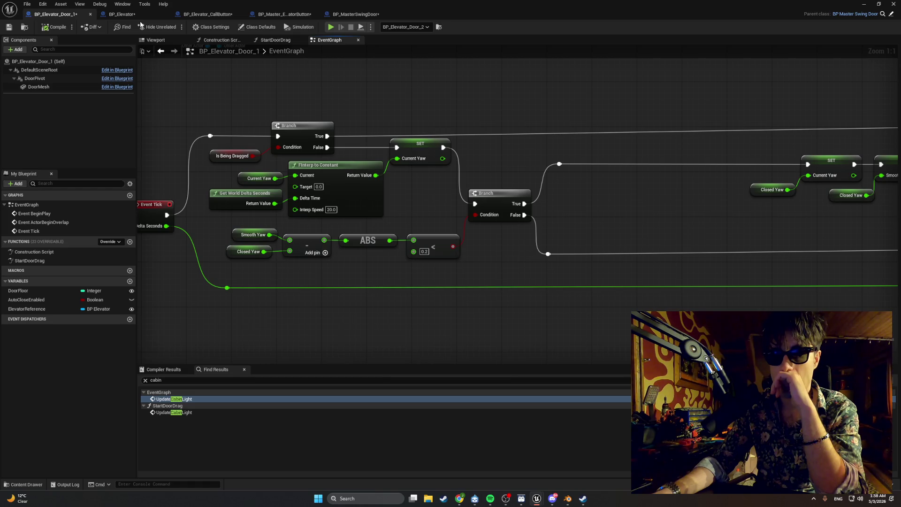
{"action": "scroll", "coordinate": [234, 82], "scroll_direction": "down", "scroll_amount": 6}
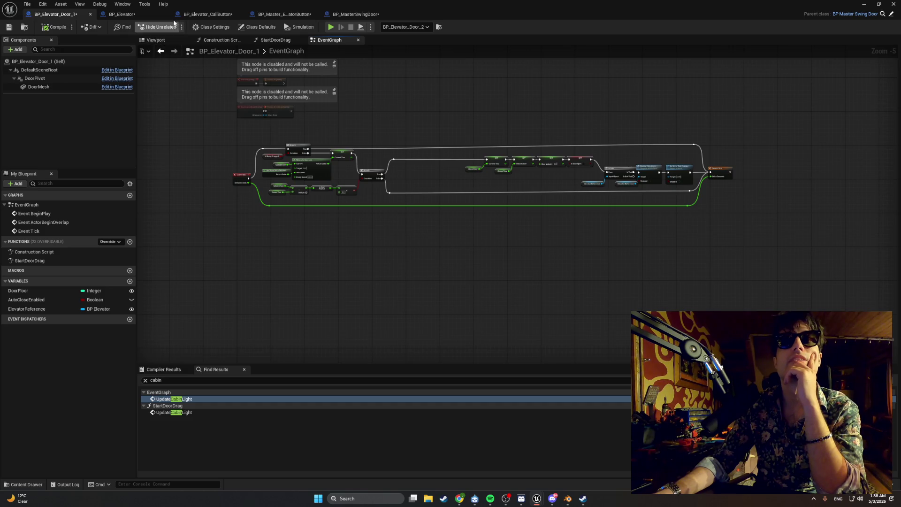
{"action": "left_click", "coordinate": [121, 14]}
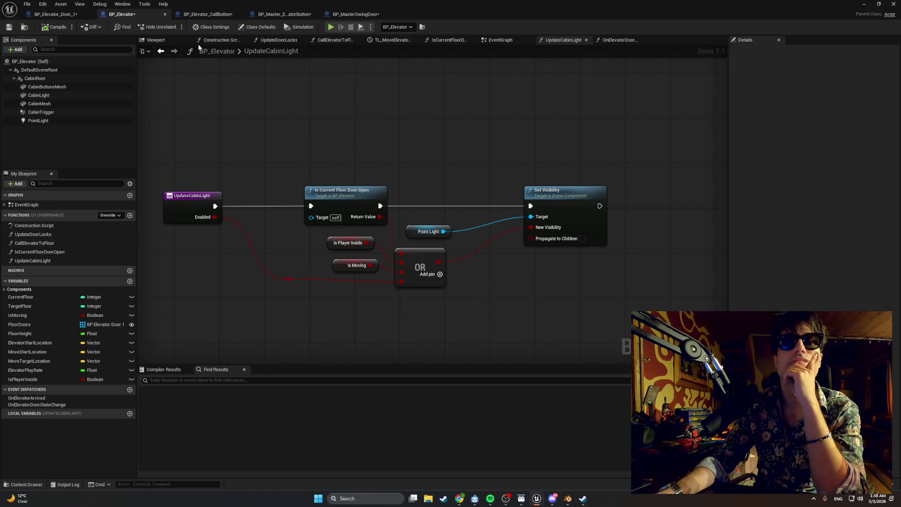
{"action": "left_click", "coordinate": [494, 40]}
{"action": "scroll", "coordinate": [420, 206], "scroll_direction": "down", "scroll_amount": 4}
{"action": "mouse_move", "coordinate": [420, 207]}
{"action": "left_mouse_down"}
{"action": "mouse_move", "coordinate": [283, 177]}
{"action": "mouse_move", "coordinate": [253, 155]}
{"action": "left_mouse_up"}
{"action": "scroll", "coordinate": [366, 171], "scroll_direction": "up", "scroll_amount": 4}
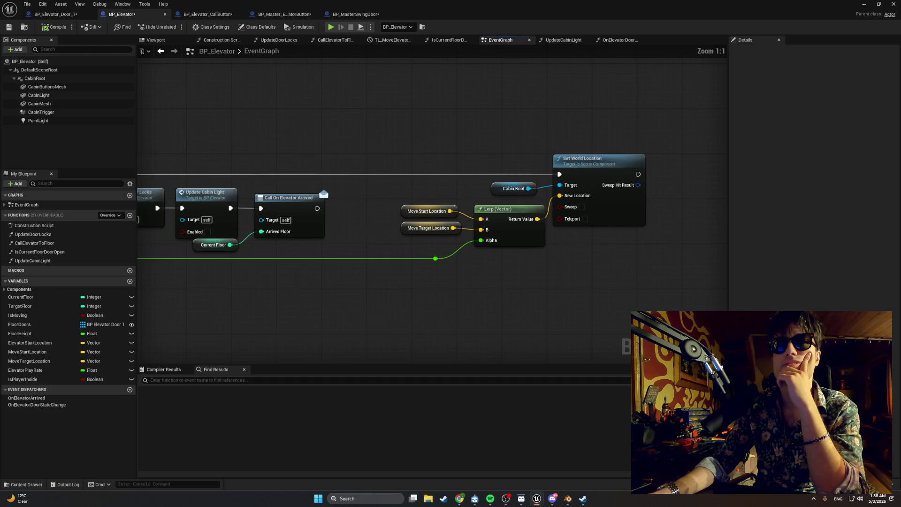
{"action": "scroll", "coordinate": [432, 182], "scroll_direction": "down", "scroll_amount": 2}
{"action": "left_click_drag", "start_coordinate": [382, 153], "coordinate": [583, 155]}
{"action": "left_click_drag", "start_coordinate": [438, 147], "coordinate": [598, 161]}
{"action": "left_click_drag", "start_coordinate": [470, 148], "coordinate": [568, 158]}
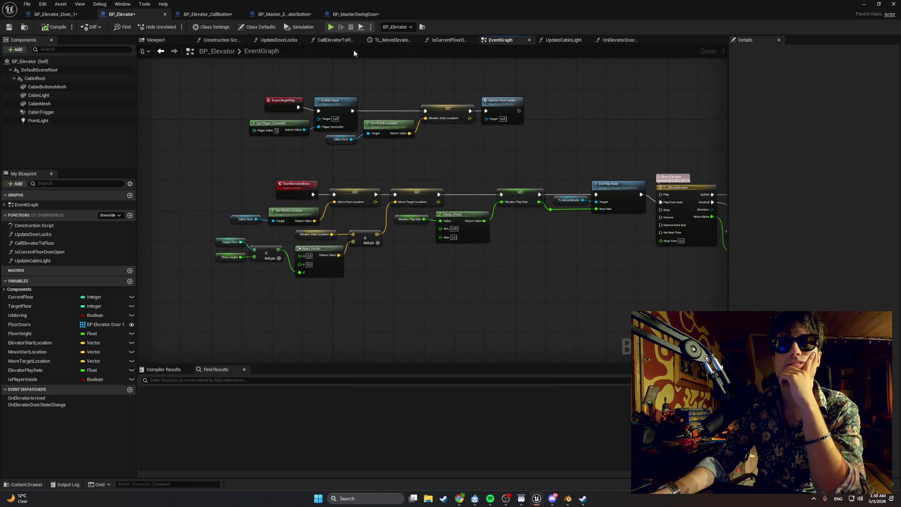
Browse the call button's SetDirectionLights and Construction Script, ending on PressButton
{"action": "left_click", "coordinate": [197, 14]}
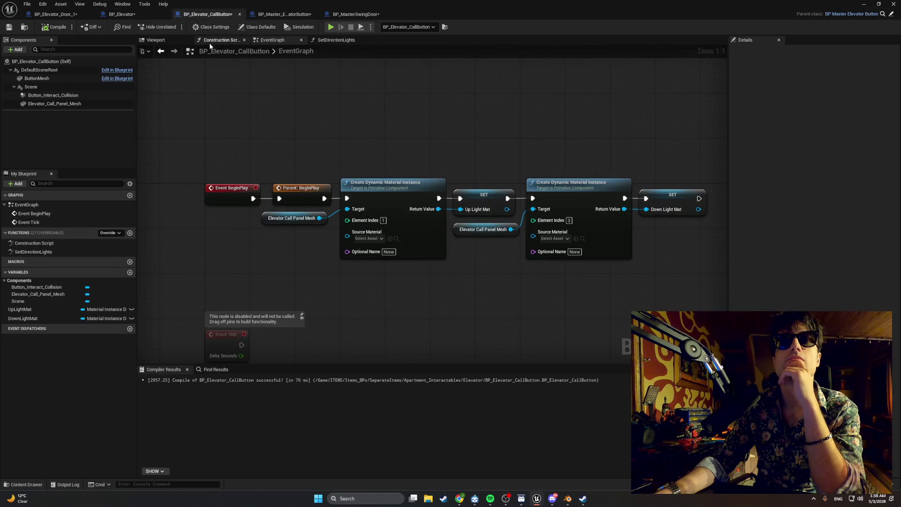
{"action": "scroll", "coordinate": [364, 140], "scroll_direction": "down", "scroll_amount": 3}
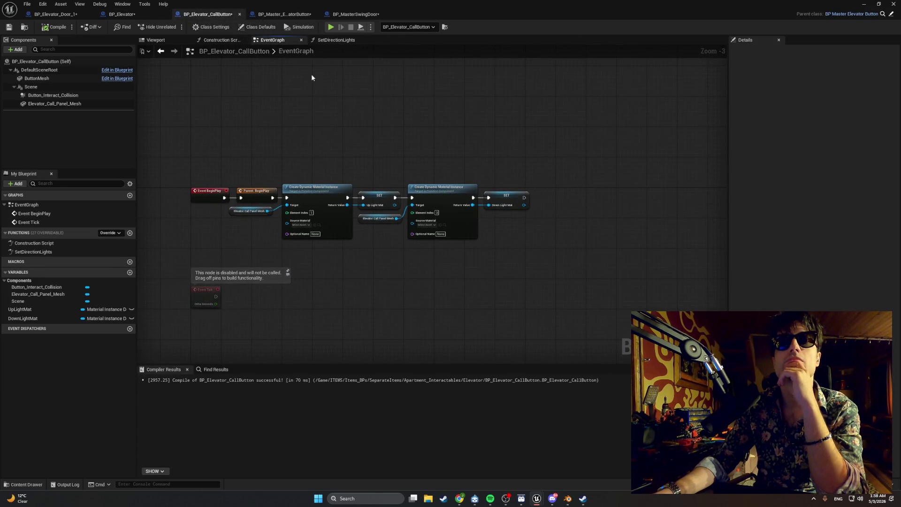
{"action": "left_click", "coordinate": [325, 41]}
{"action": "left_click", "coordinate": [218, 40]}
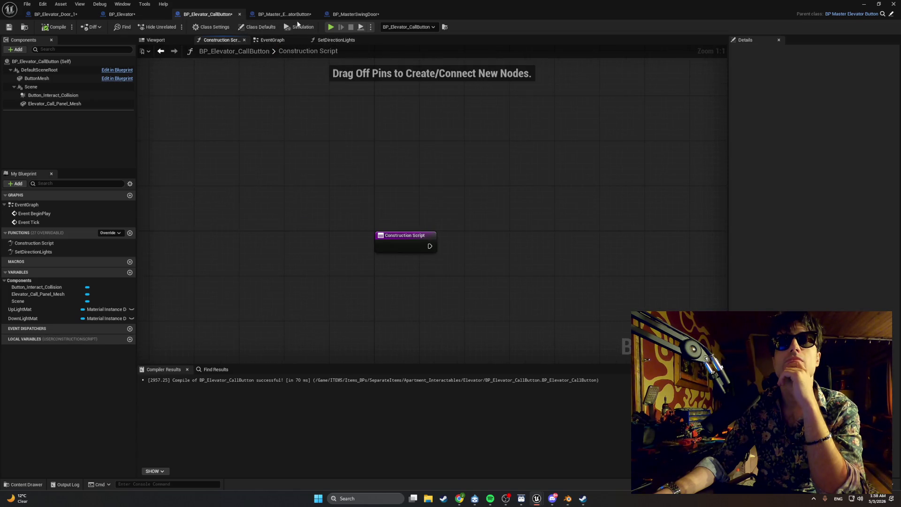
{"action": "left_click", "coordinate": [263, 18]}
{"action": "scroll", "coordinate": [137, 126], "scroll_direction": "down", "scroll_amount": 4}
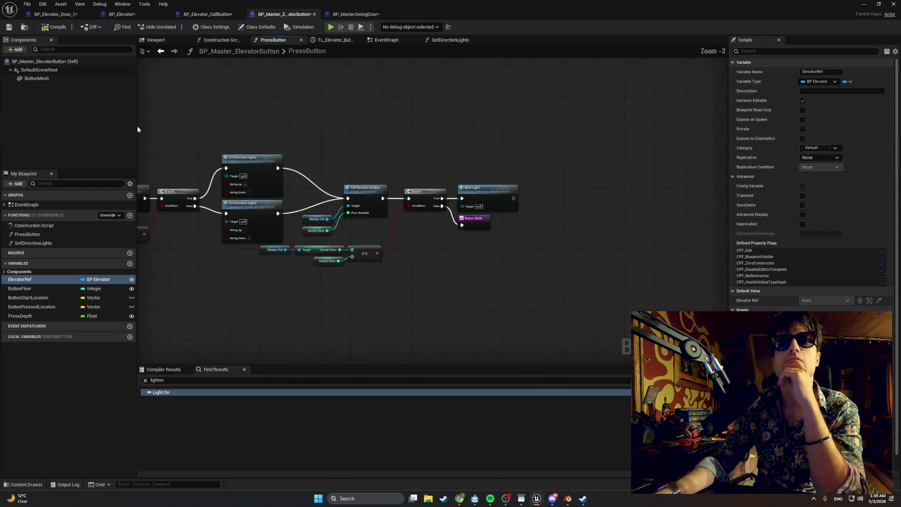
Untick Going Up and Going Down on the True lights call, and tick both on the False call
{"action": "left_click", "coordinate": [385, 40]}
{"action": "left_click_drag", "start_coordinate": [263, 122], "coordinate": [223, 112]}
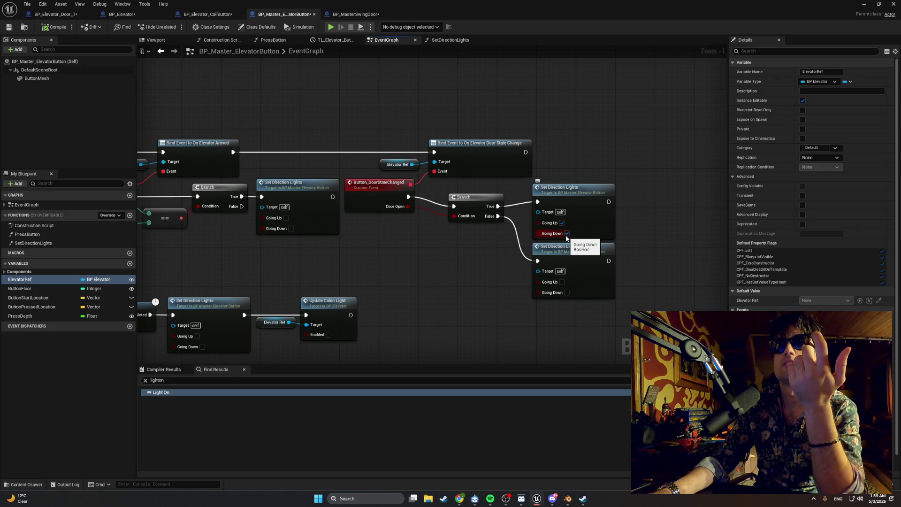
{"action": "left_click", "coordinate": [567, 234]}
{"action": "left_click", "coordinate": [561, 223]}
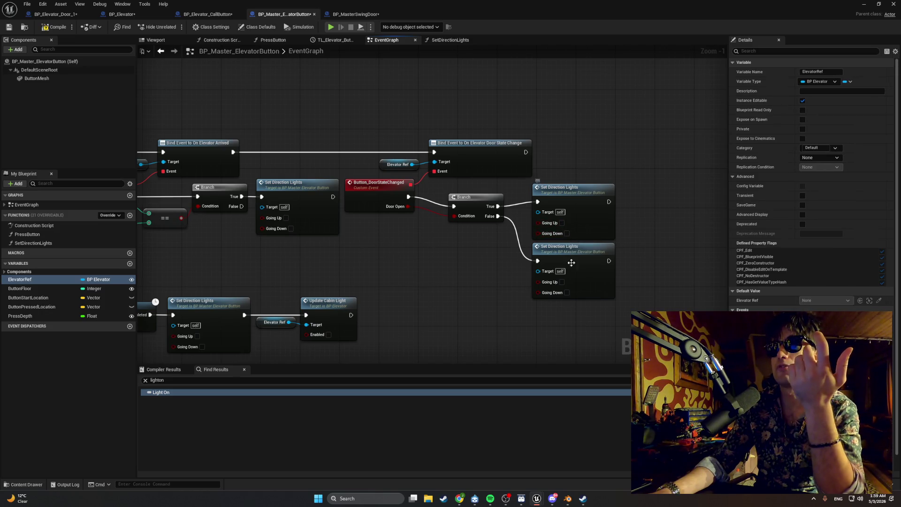
{"action": "left_click", "coordinate": [567, 292]}
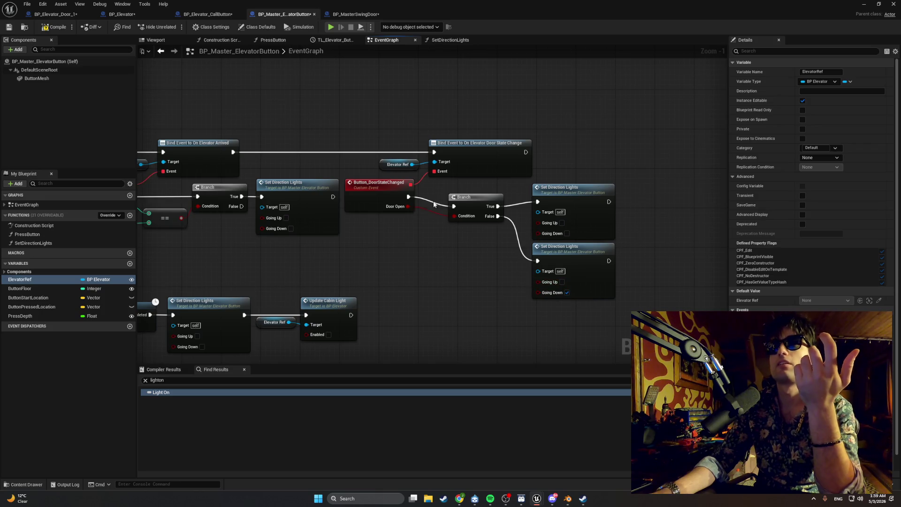
{"action": "left_click", "coordinate": [562, 282]}
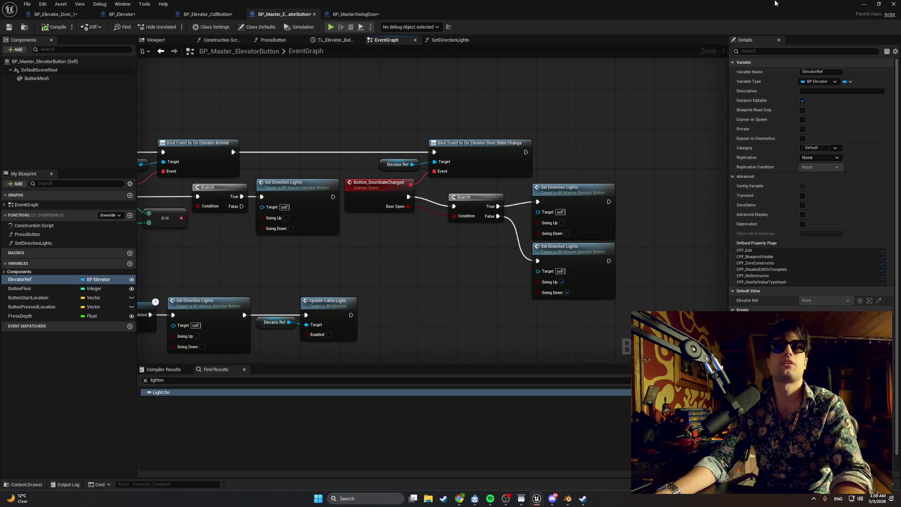
{"action": "key", "text": "alt+Tab"}
{"action": "left_click", "coordinate": [175, 27]}
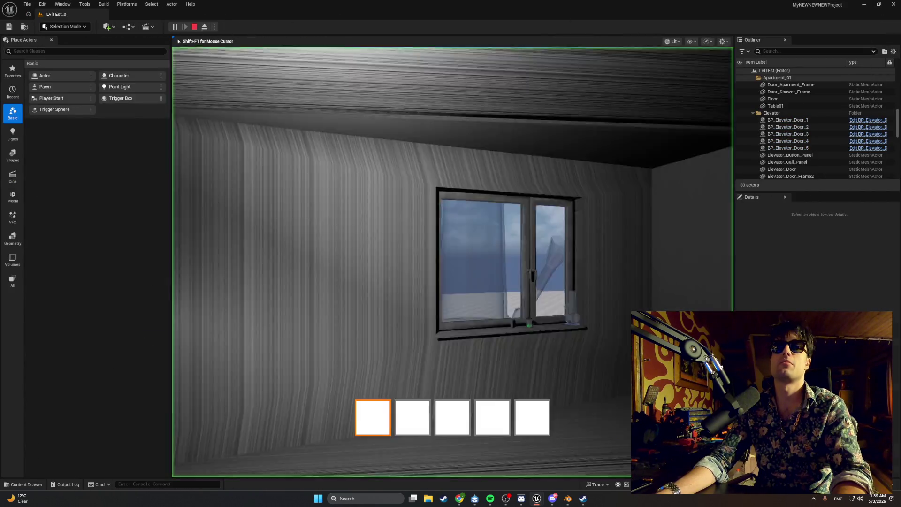
{"action": "key", "text": "w"}
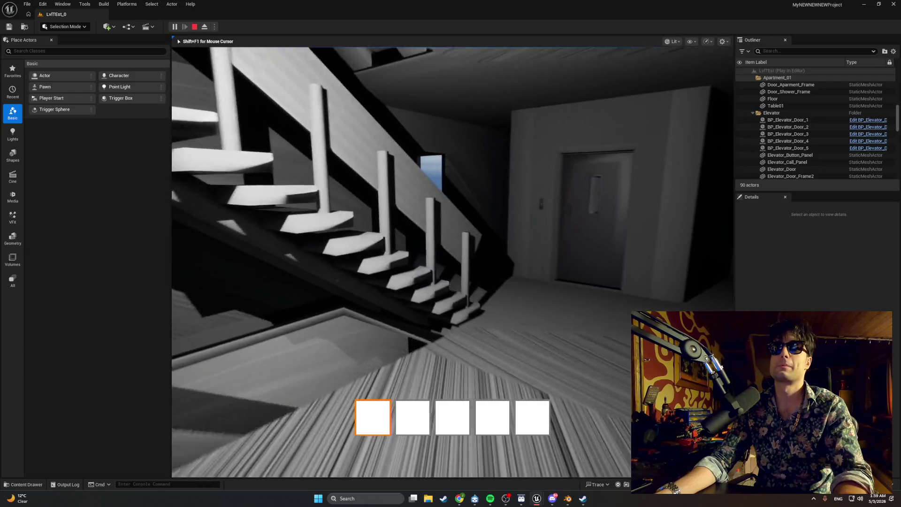
{"action": "key", "text": "w"}
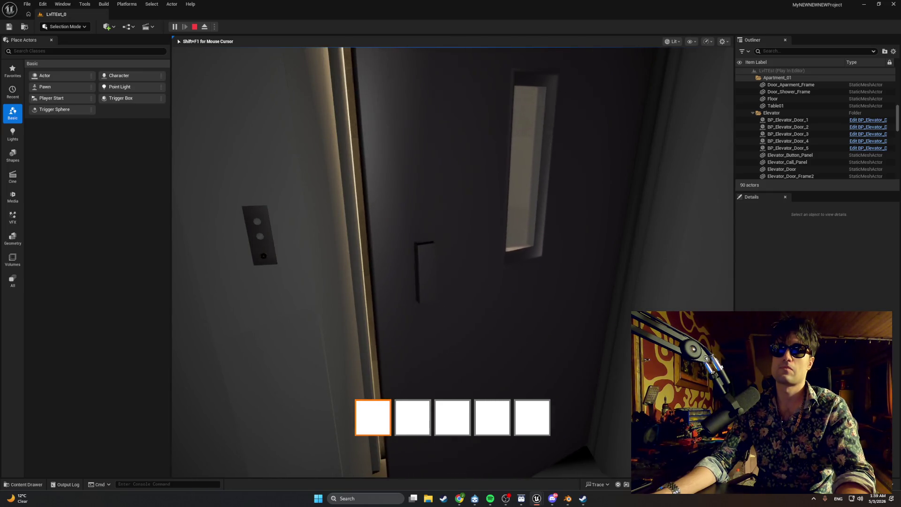
{"action": "key", "text": "Escape"}
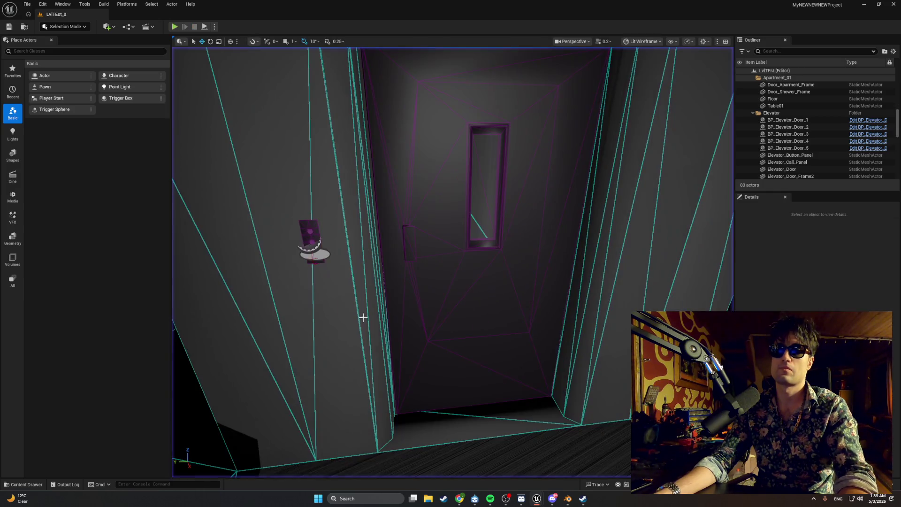
{"action": "mouse_move", "coordinate": [537, 497]}
{"action": "left_click", "coordinate": [553, 467]}
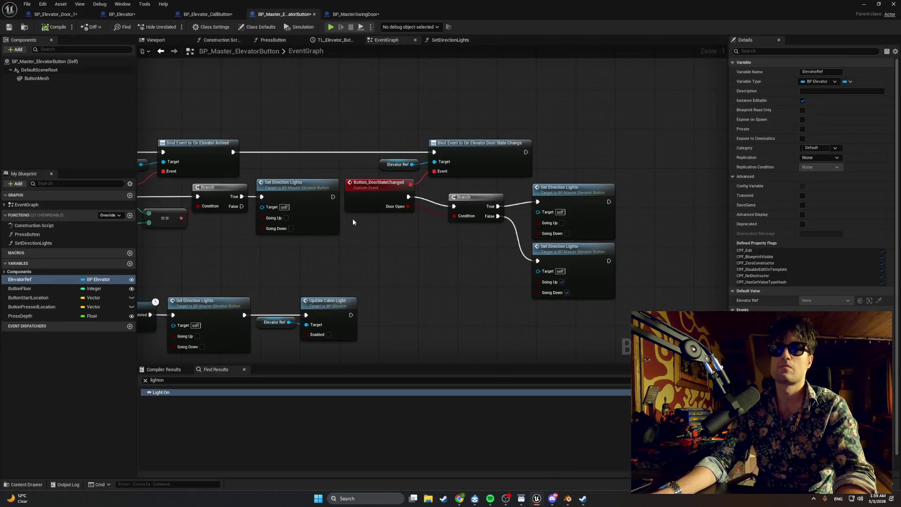
Untick both direction flags on the False lights call and re-tick both on the True call
{"action": "left_click", "coordinate": [567, 293]}
{"action": "left_click", "coordinate": [561, 282]}
{"action": "left_click", "coordinate": [567, 233]}
{"action": "left_click", "coordinate": [562, 223]}
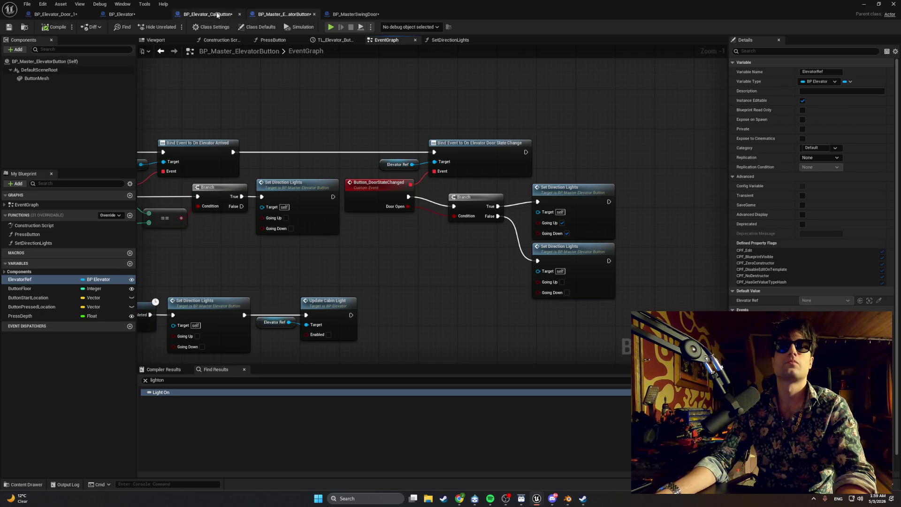
In BP_Elevator_Door_1's StartDoorDrag, tick Door Open on True, untick on False, then playtest
{"action": "left_click", "coordinate": [216, 14]}
{"action": "left_click", "coordinate": [360, 11]}
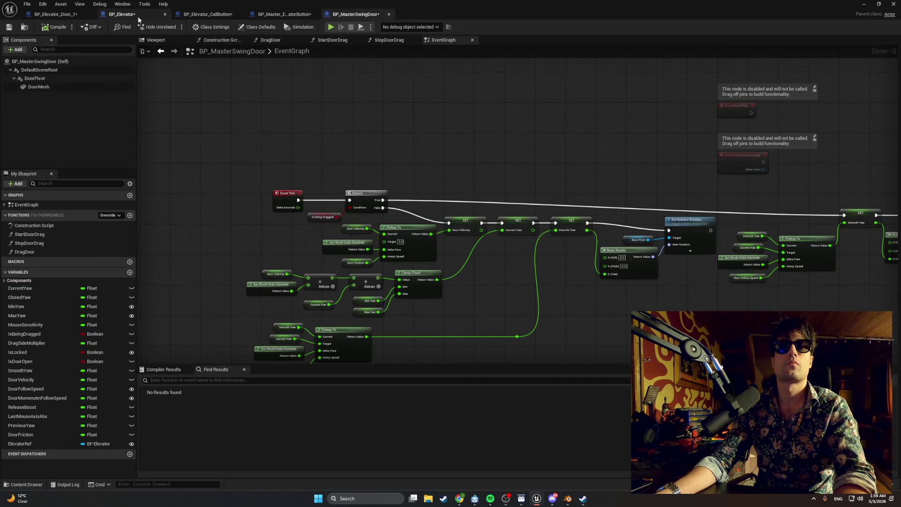
{"action": "left_click", "coordinate": [137, 16]}
{"action": "left_click", "coordinate": [53, 15]}
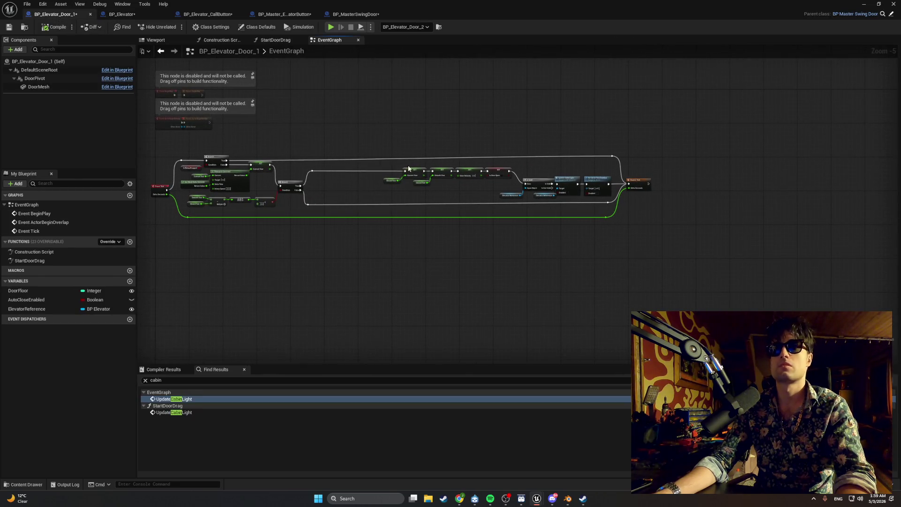
{"action": "left_click", "coordinate": [277, 41]}
{"action": "left_click_drag", "start_coordinate": [496, 163], "coordinate": [396, 165]}
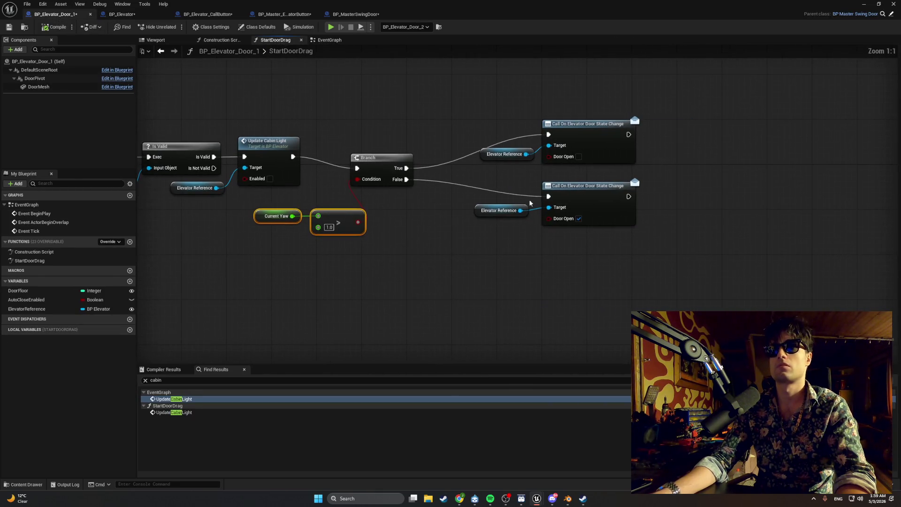
{"action": "left_click", "coordinate": [578, 157]}
{"action": "left_click", "coordinate": [579, 219]}
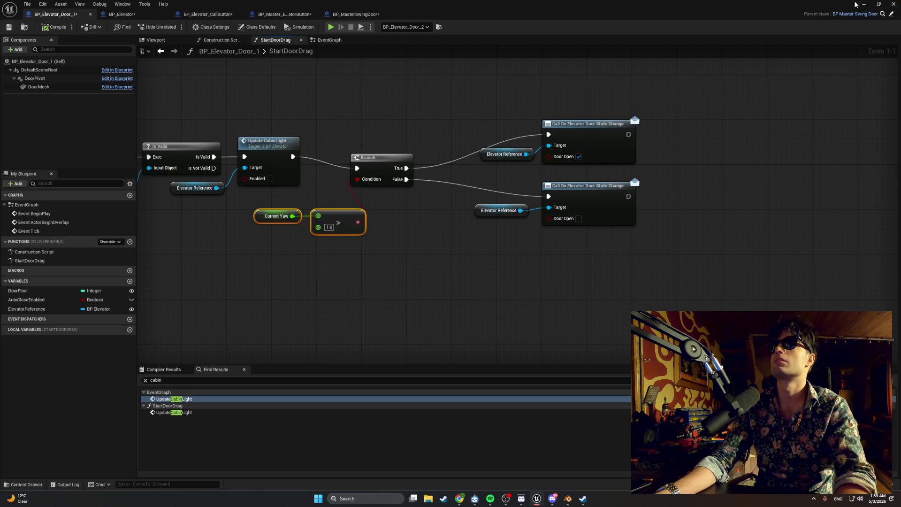
{"action": "left_click", "coordinate": [863, 4]}
{"action": "left_click", "coordinate": [173, 27]}
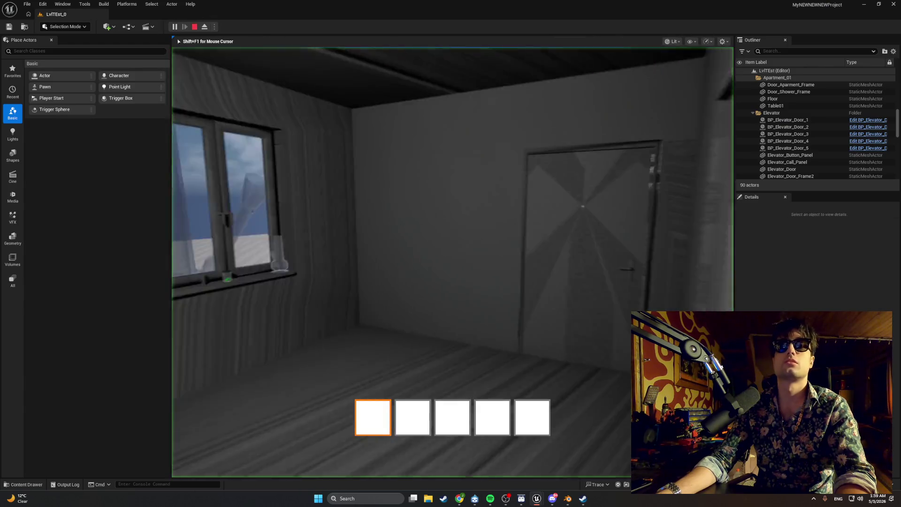
Walk to the elevator door and call panel, stop the playtest, and restore the Blueprint editor
{"action": "key", "text": "w"}
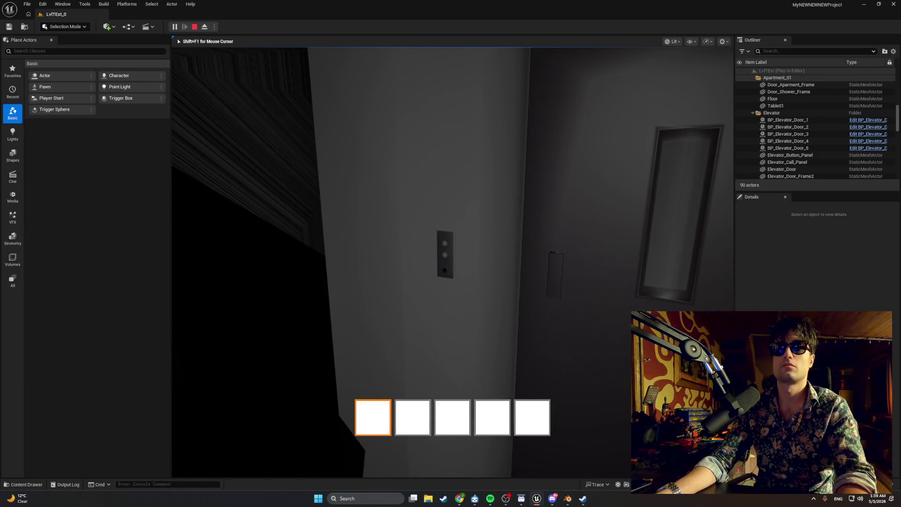
{"action": "key", "text": "e"}
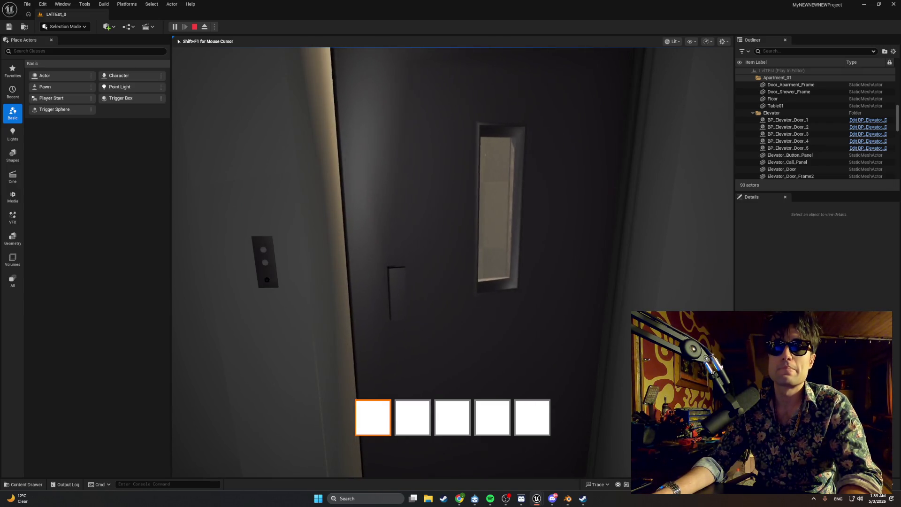
{"action": "key", "text": "Escape"}
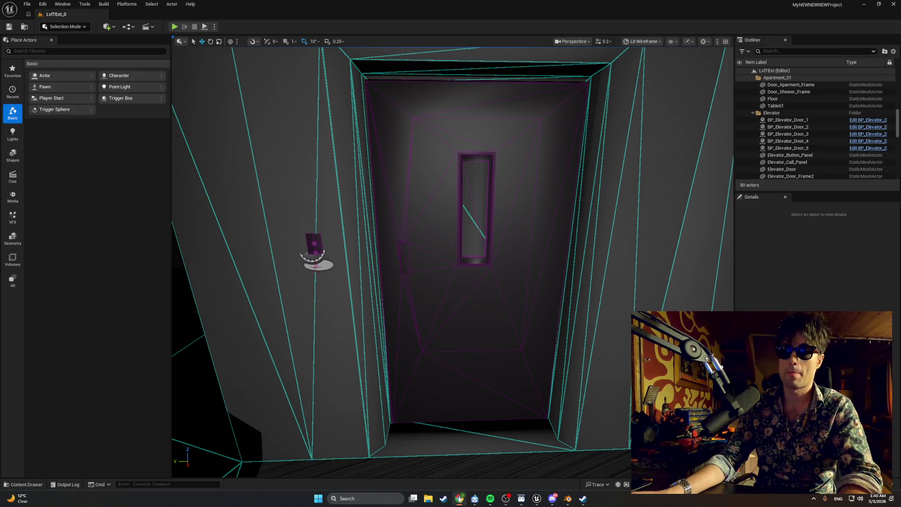
{"action": "mouse_move", "coordinate": [530, 500]}
{"action": "left_click", "coordinate": [558, 470]}
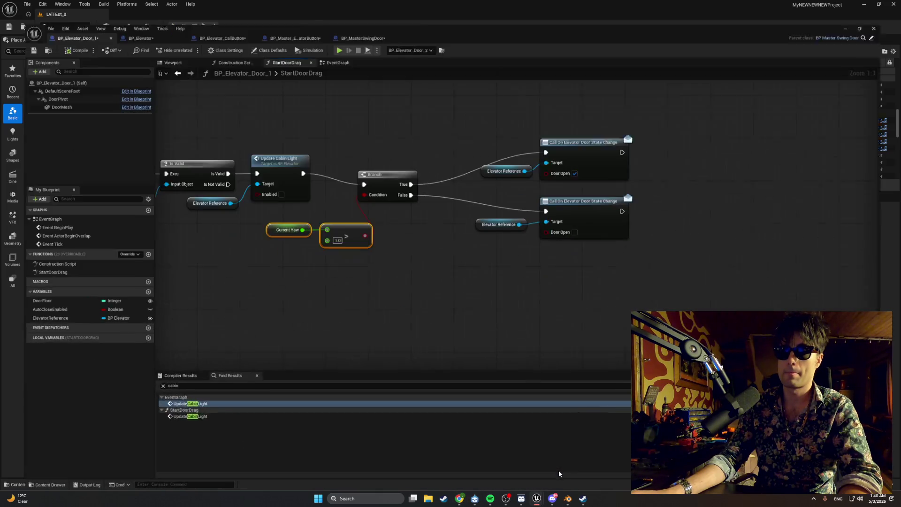
Untick Door Open on the upper call, tick it on the lower, and pan to Parent: StartDoorDrag
{"action": "left_click", "coordinate": [579, 156]}
{"action": "left_click", "coordinate": [578, 218]}
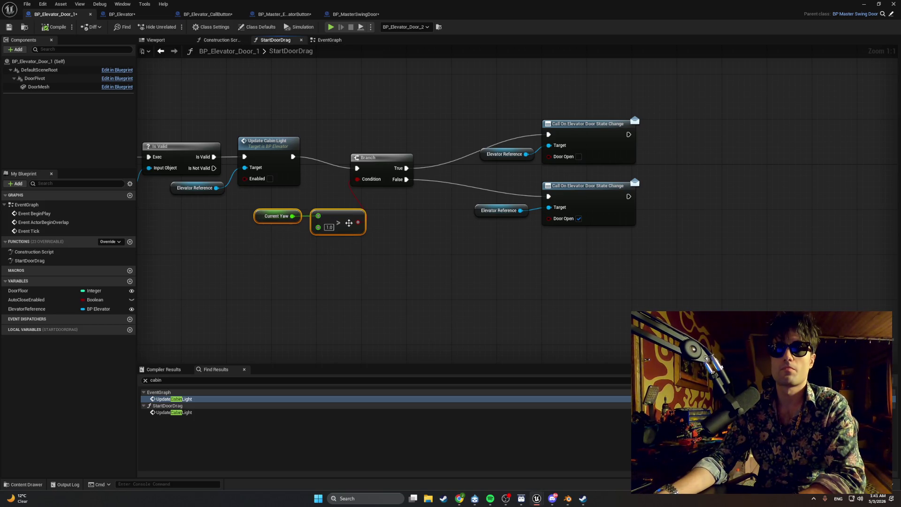
{"action": "mouse_move", "coordinate": [333, 217]}
{"action": "left_mouse_down"}
{"action": "mouse_move", "coordinate": [420, 270]}
{"action": "mouse_move", "coordinate": [441, 301]}
{"action": "mouse_move", "coordinate": [458, 300]}
{"action": "left_mouse_up"}
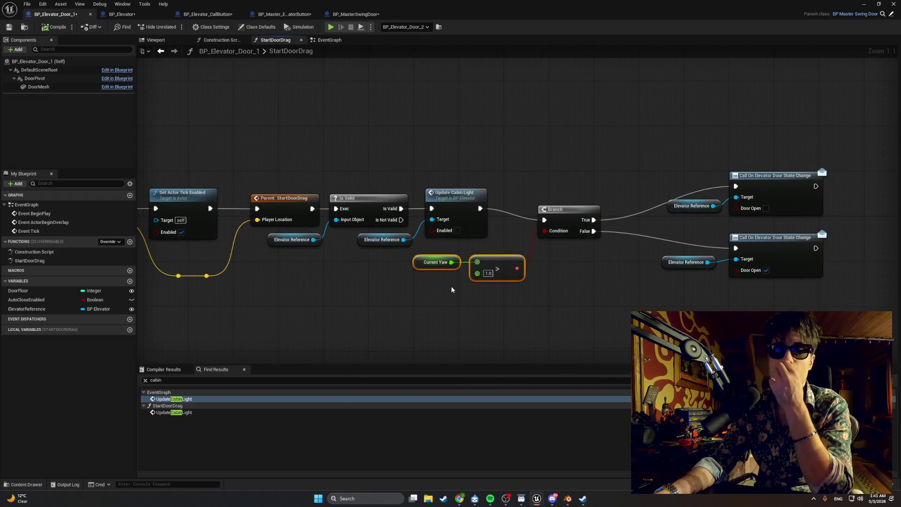
Move both door-state Call nodes with their Elevator Reference nodes closer to the Branch
{"action": "mouse_move", "coordinate": [704, 287]}
{"action": "left_mouse_down"}
{"action": "mouse_move", "coordinate": [751, 275]}
{"action": "mouse_move", "coordinate": [734, 243]}
{"action": "mouse_move", "coordinate": [664, 240]}
{"action": "left_mouse_up"}
{"action": "left_click_drag", "start_coordinate": [830, 165], "coordinate": [694, 208]}
{"action": "mouse_move", "coordinate": [762, 178]}
{"action": "left_mouse_down"}
{"action": "mouse_move", "coordinate": [717, 190]}
{"action": "mouse_move", "coordinate": [716, 182]}
{"action": "left_mouse_up"}
Add reroute knots on the Branch's True and False exec wires
{"action": "double_click", "coordinate": [652, 197]}
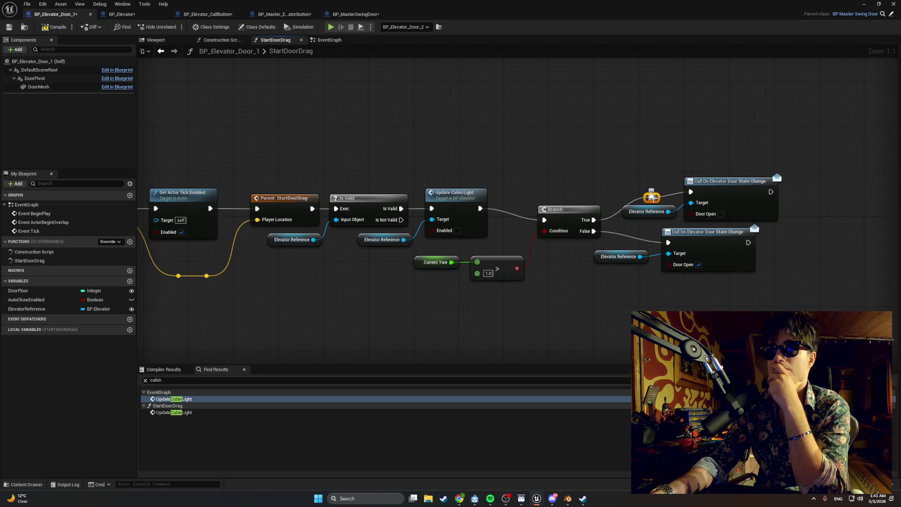
{"action": "mouse_move", "coordinate": [652, 198]}
{"action": "left_mouse_down"}
{"action": "mouse_move", "coordinate": [641, 188]}
{"action": "mouse_move", "coordinate": [633, 196]}
{"action": "left_mouse_up"}
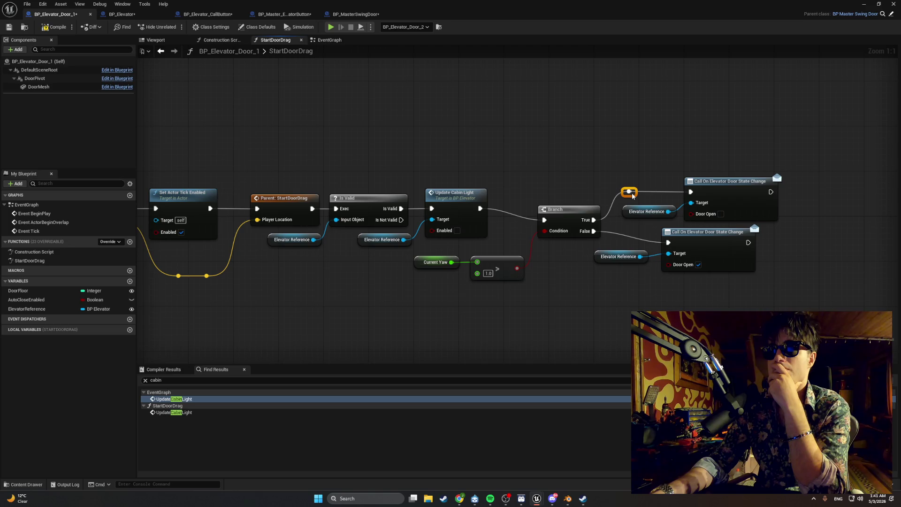
{"action": "double_click", "coordinate": [624, 232]}
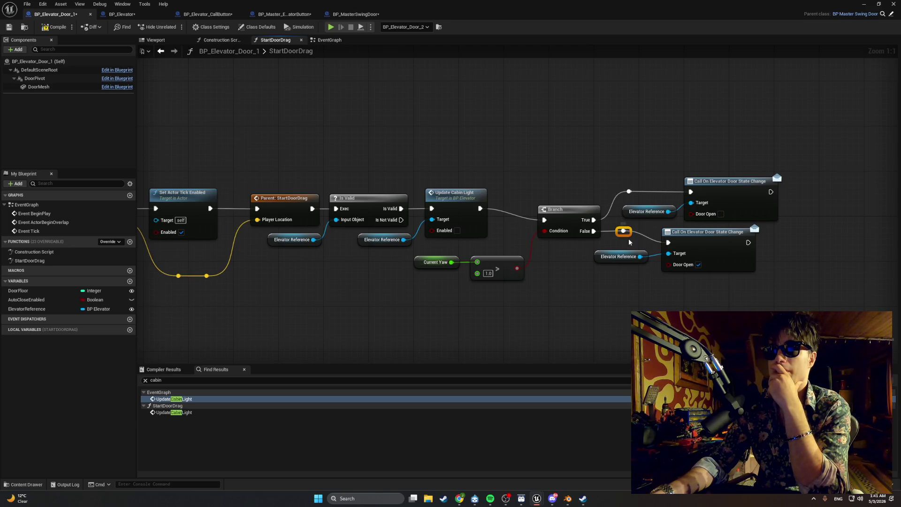